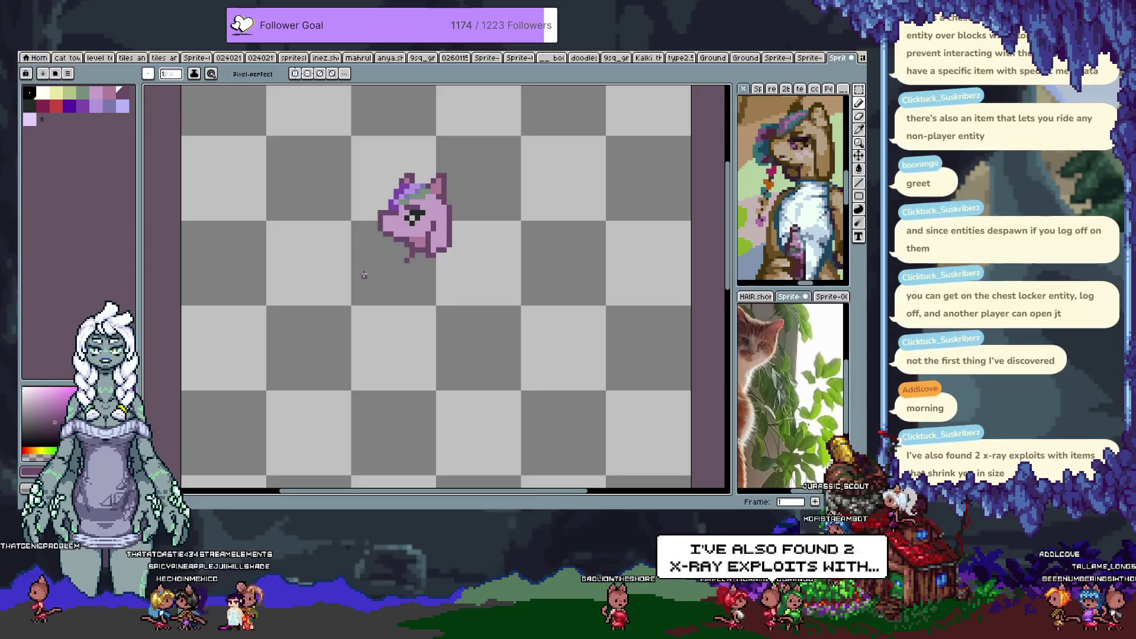
Sample pink shades from the sprite and paint darker pixels around the pony's eye.
key(i)
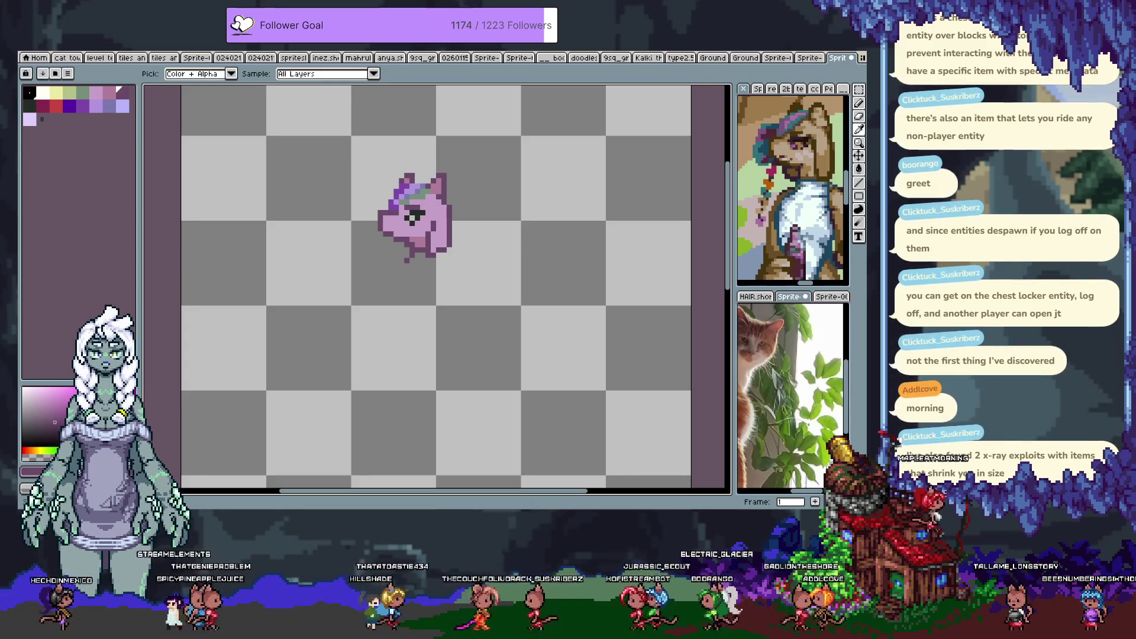
key(b)
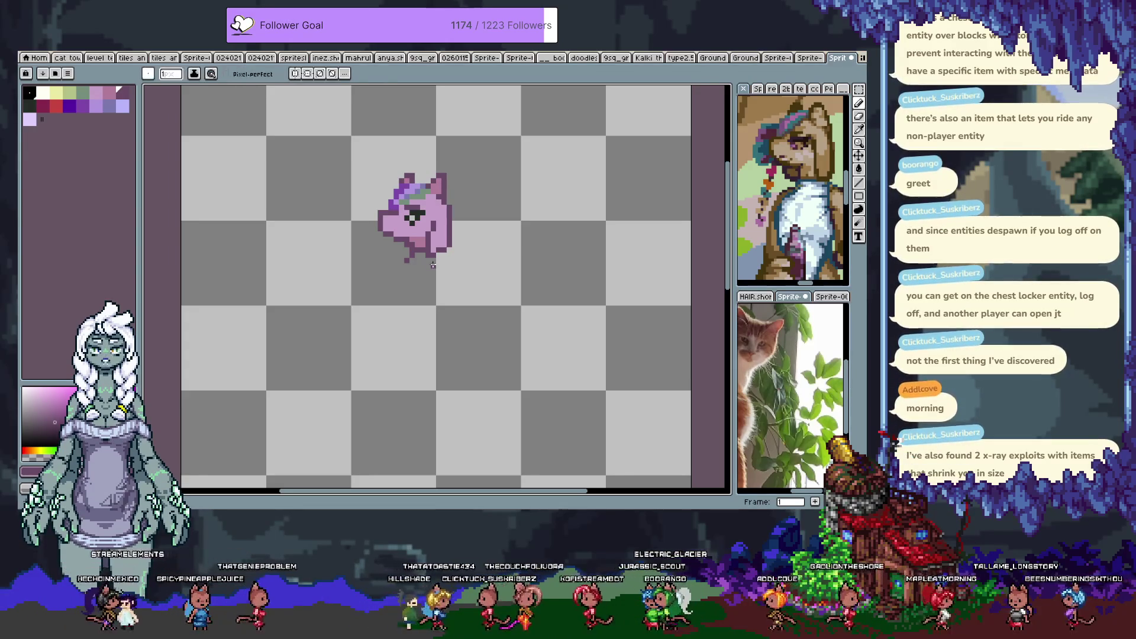
alt+click(383, 215)
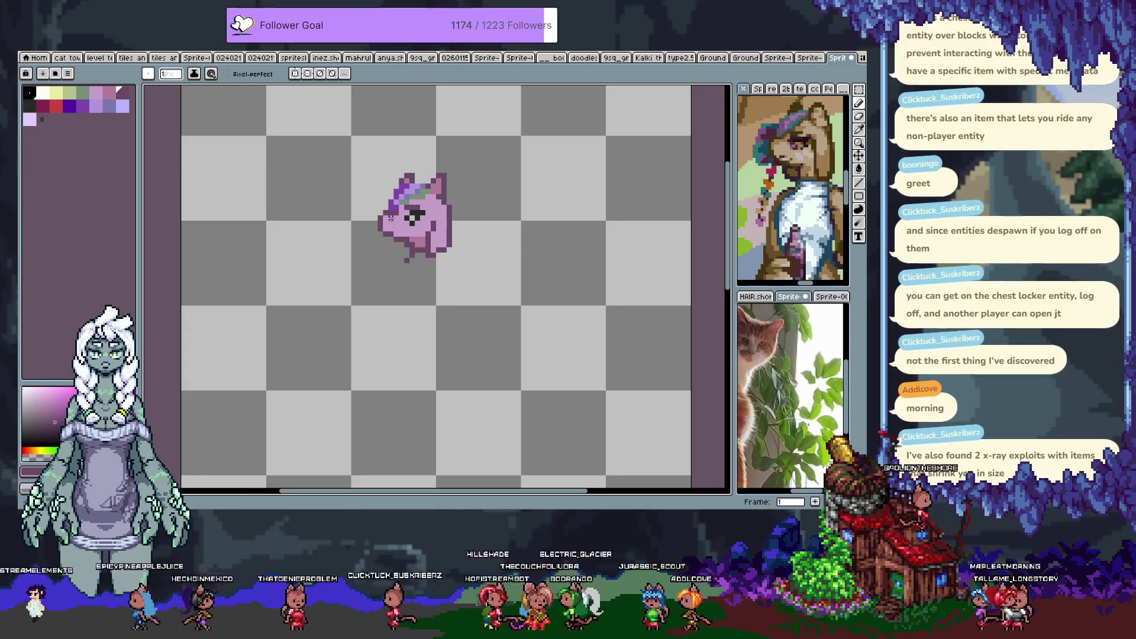
alt+click(397, 239)
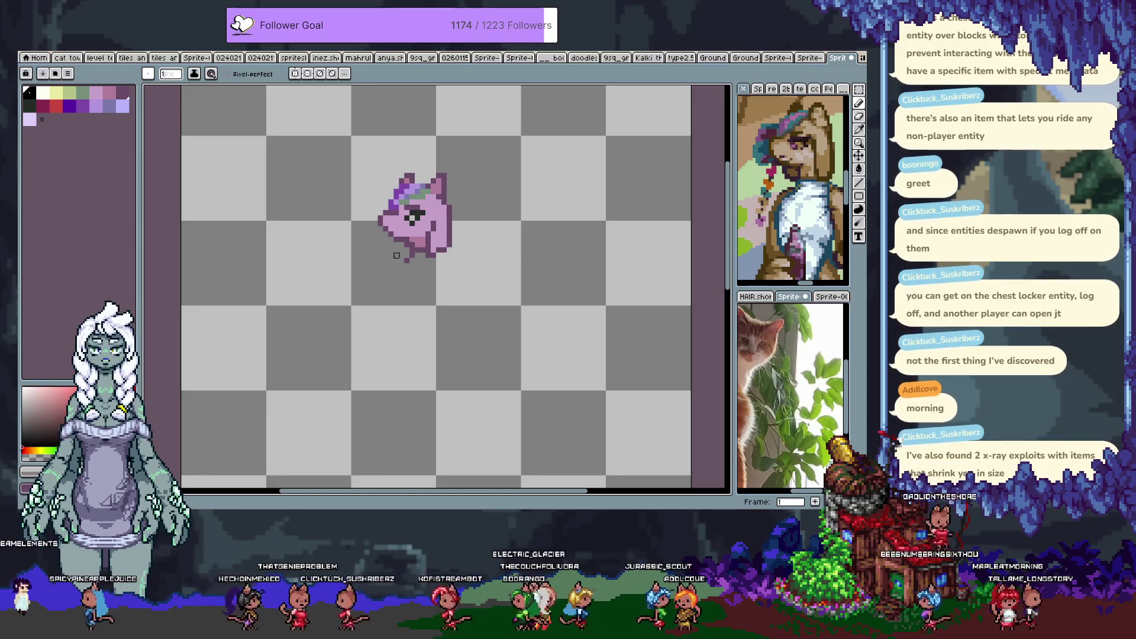
alt+click(385, 232)
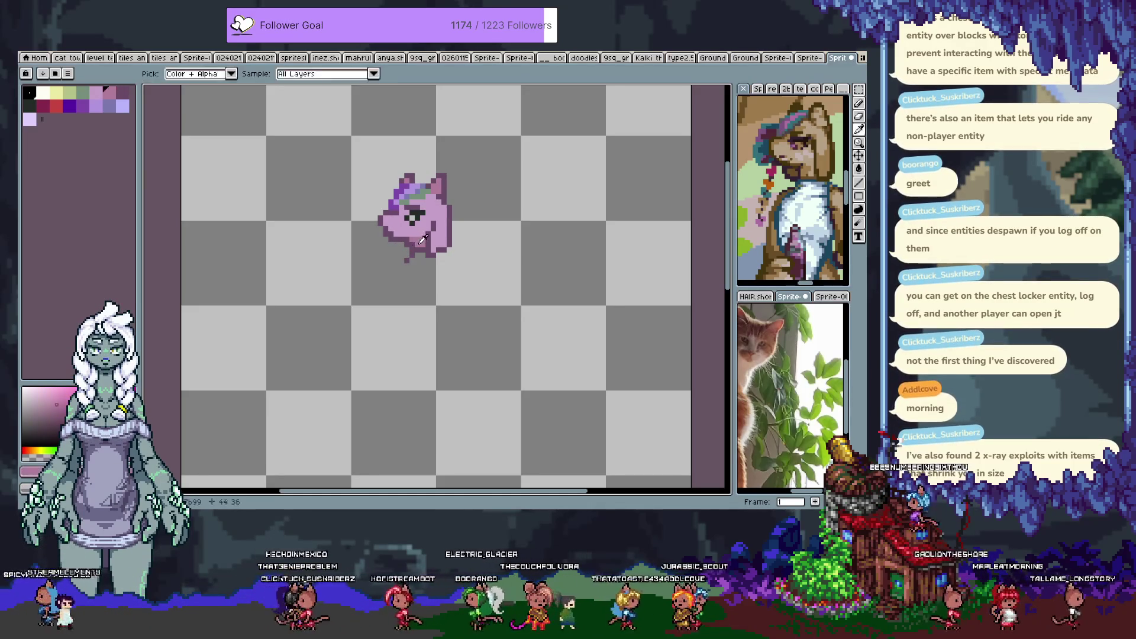
alt+click(389, 235)
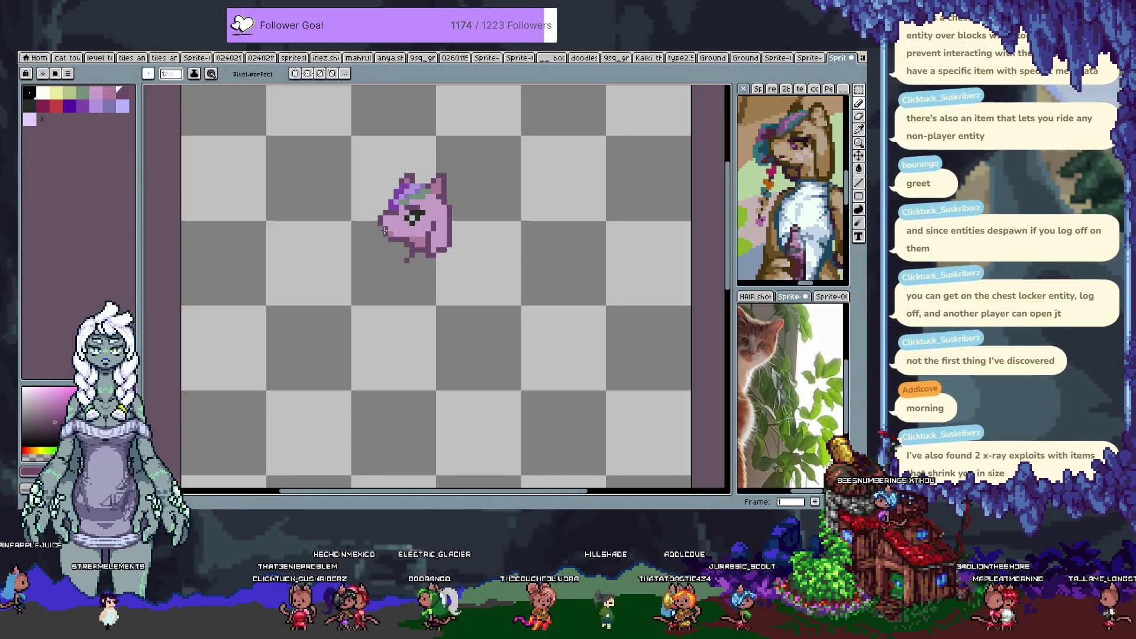
alt+click(387, 264)
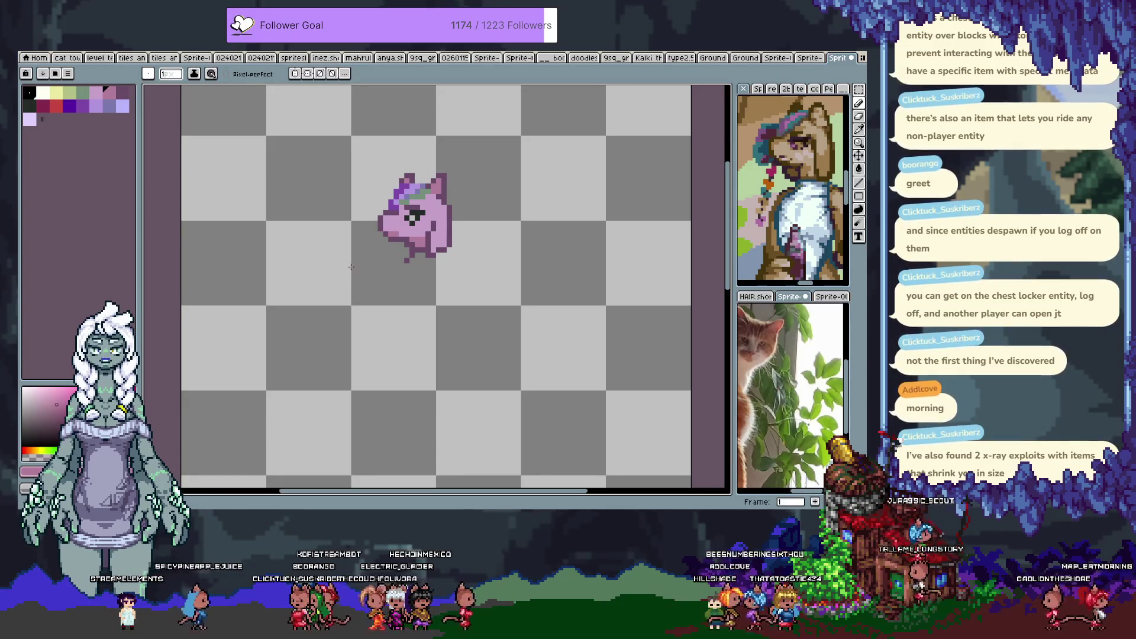
alt+click(388, 224)
alt+click(393, 237)
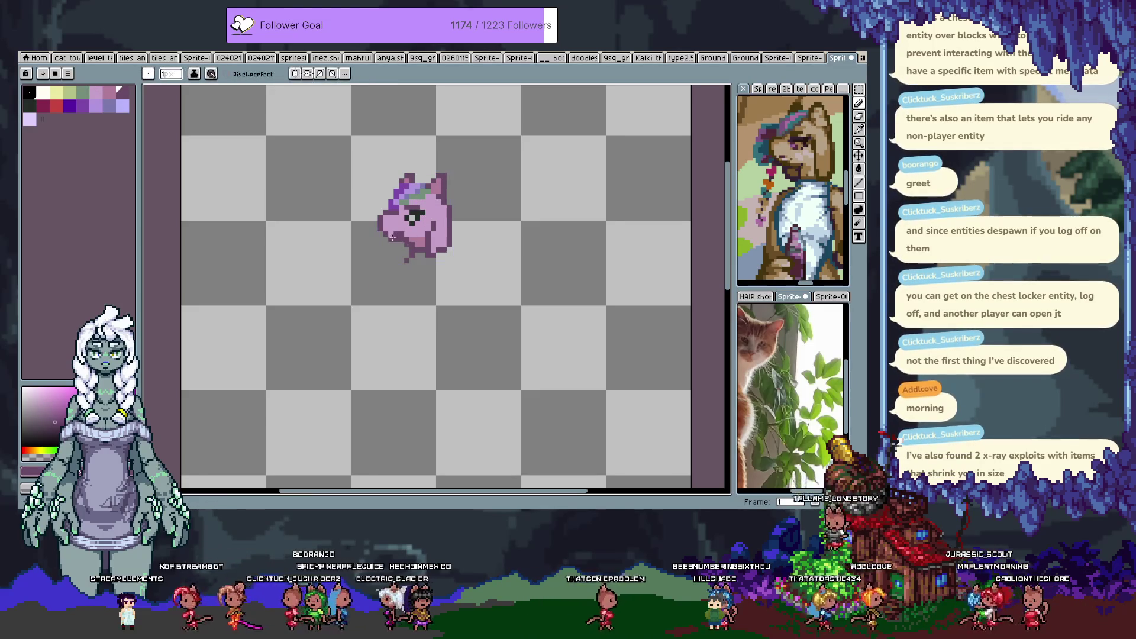
key(ctrl+z)
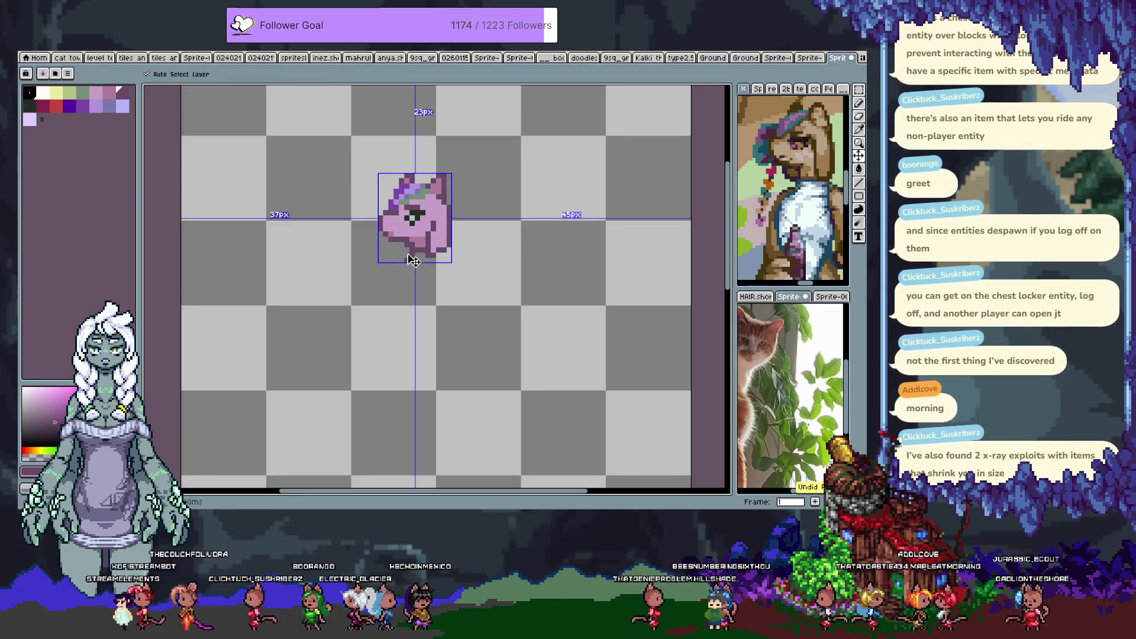
key(ctrl+y)
Enlarge the dark purple patch in the pony's hair and sample darker pinks around the head.
alt+click(423, 237)
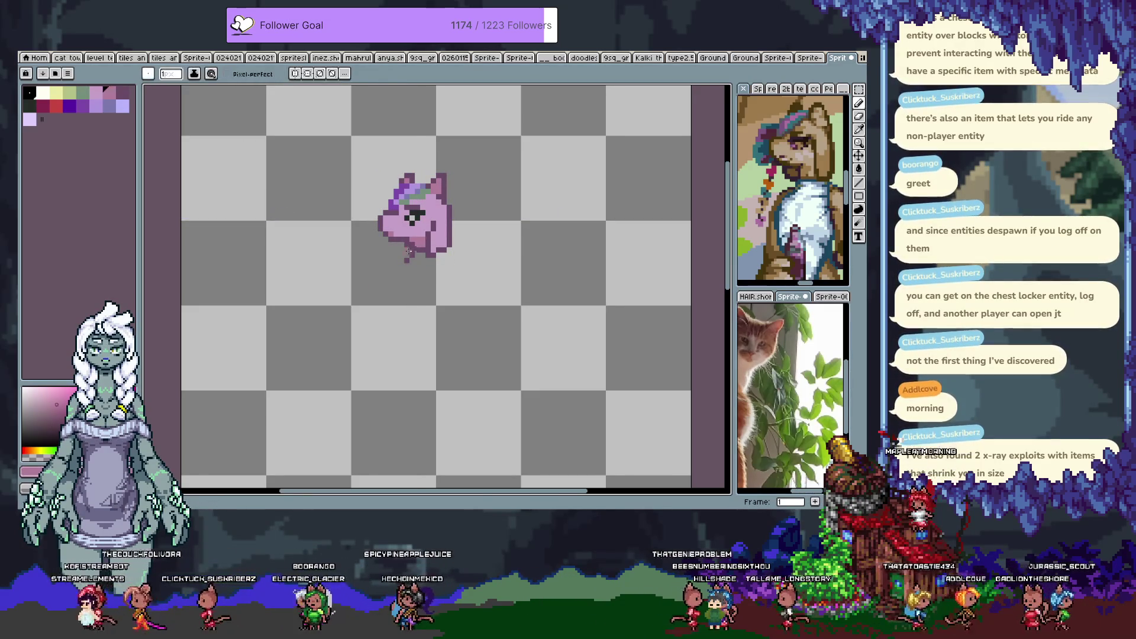
click(71, 106)
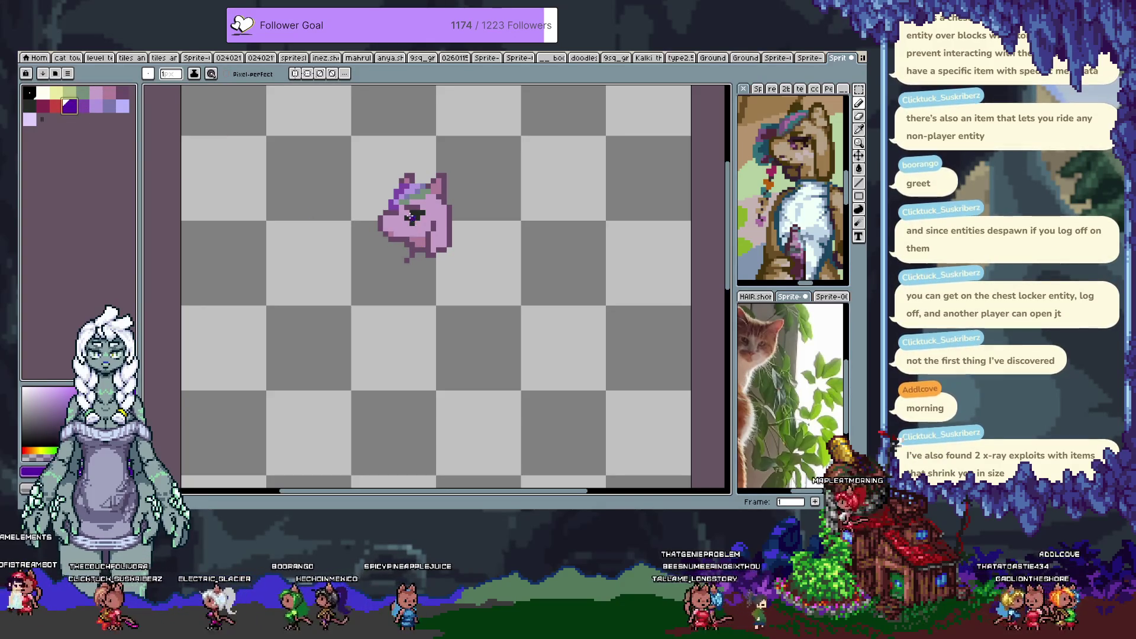
drag(407, 190, 400, 187)
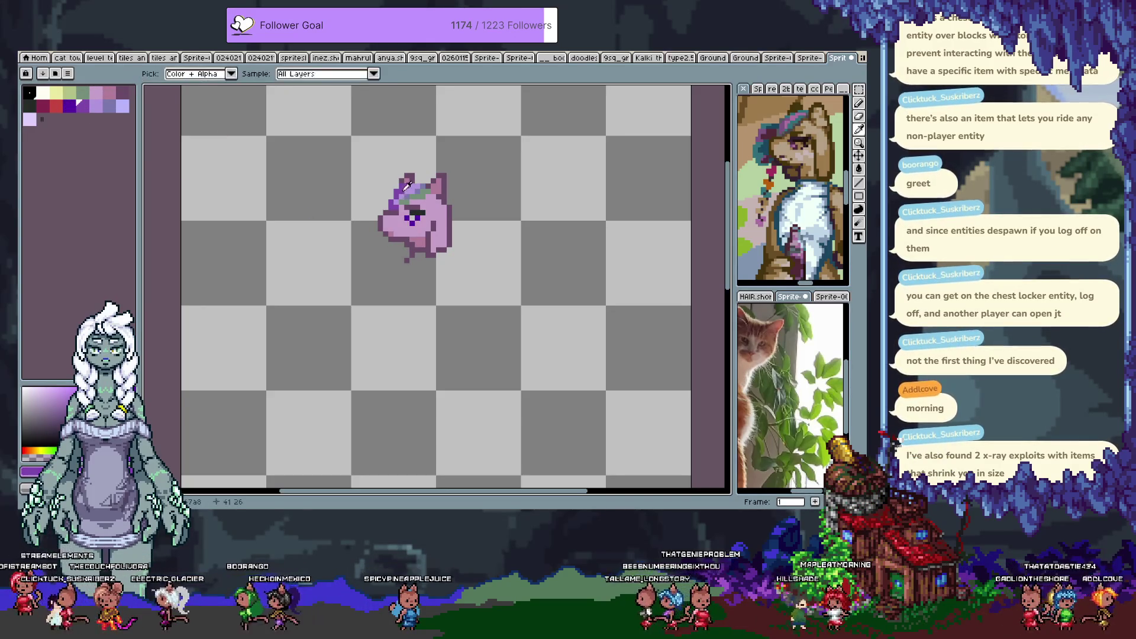
alt+click(408, 217)
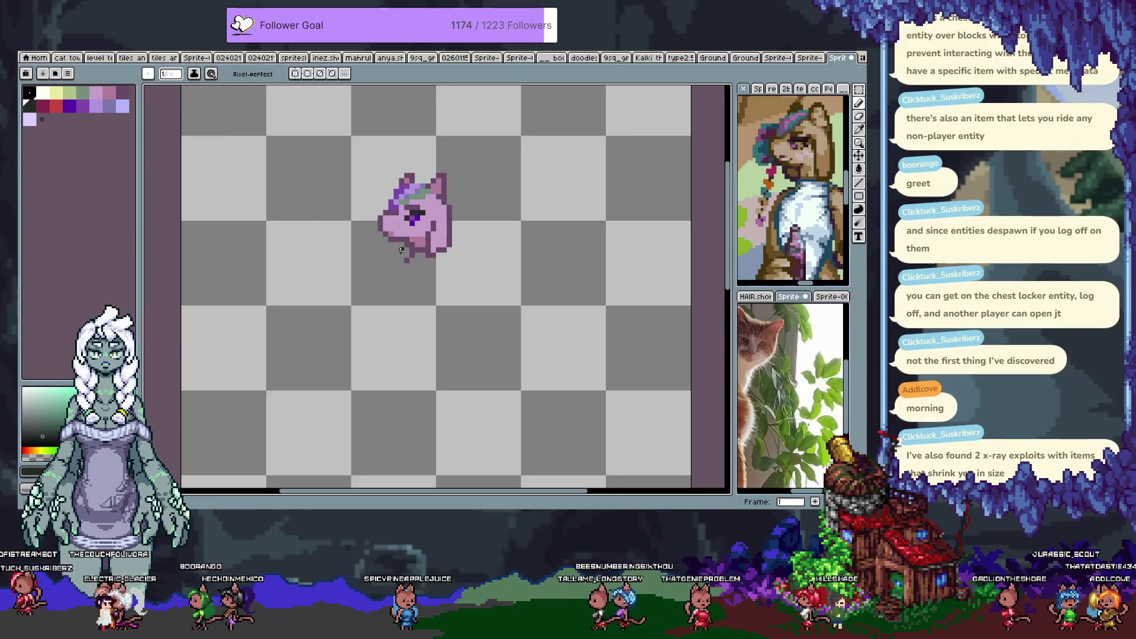
alt+click(408, 218)
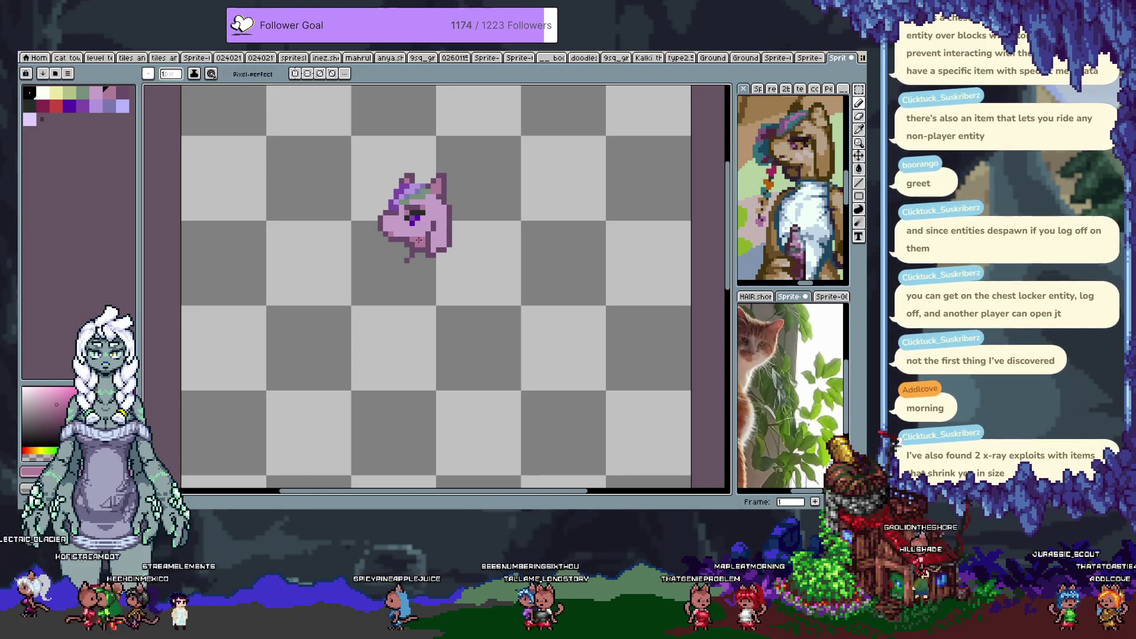
alt+click(441, 251)
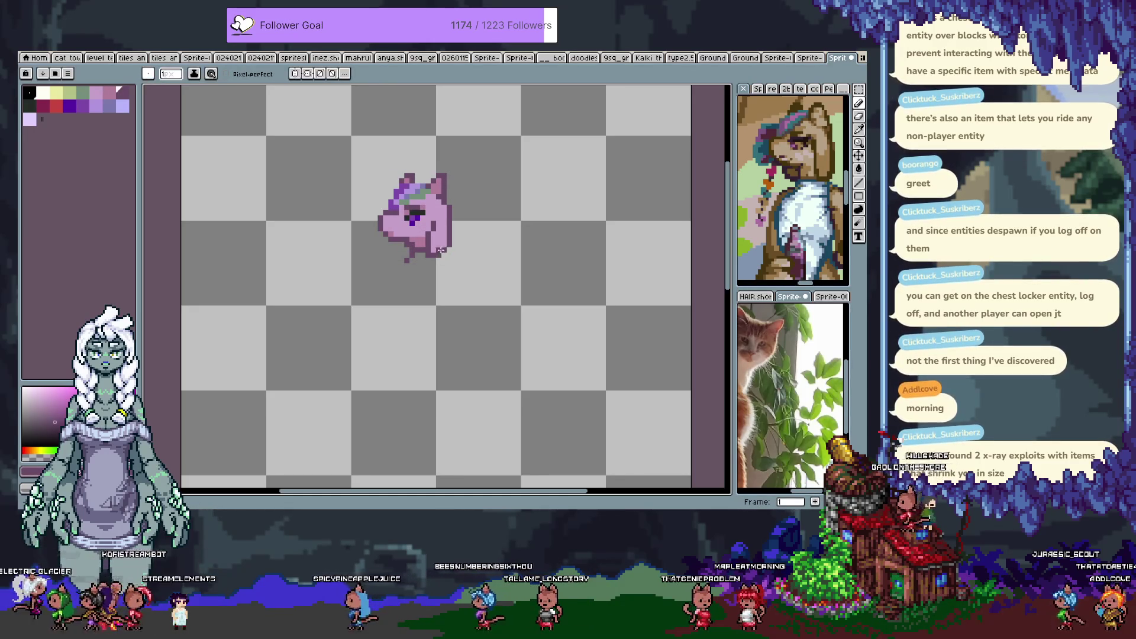
scroll(209, 172, down, 1)
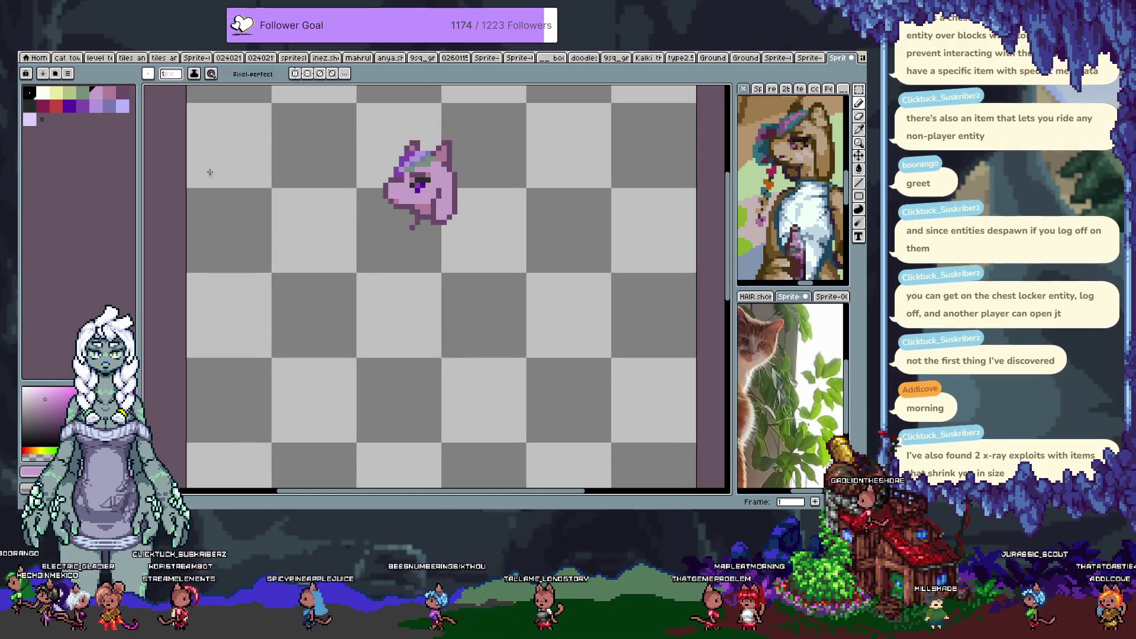
With lavender, draw a neck line trailing down from the pony head, replacing a trial stroke.
click(82, 93)
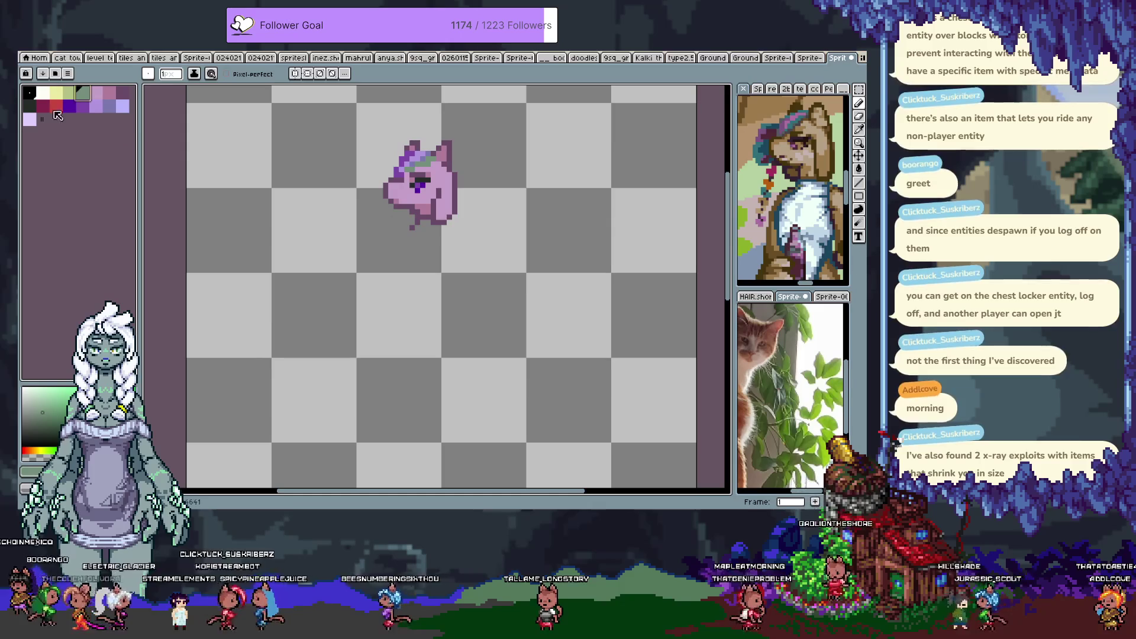
click(109, 105)
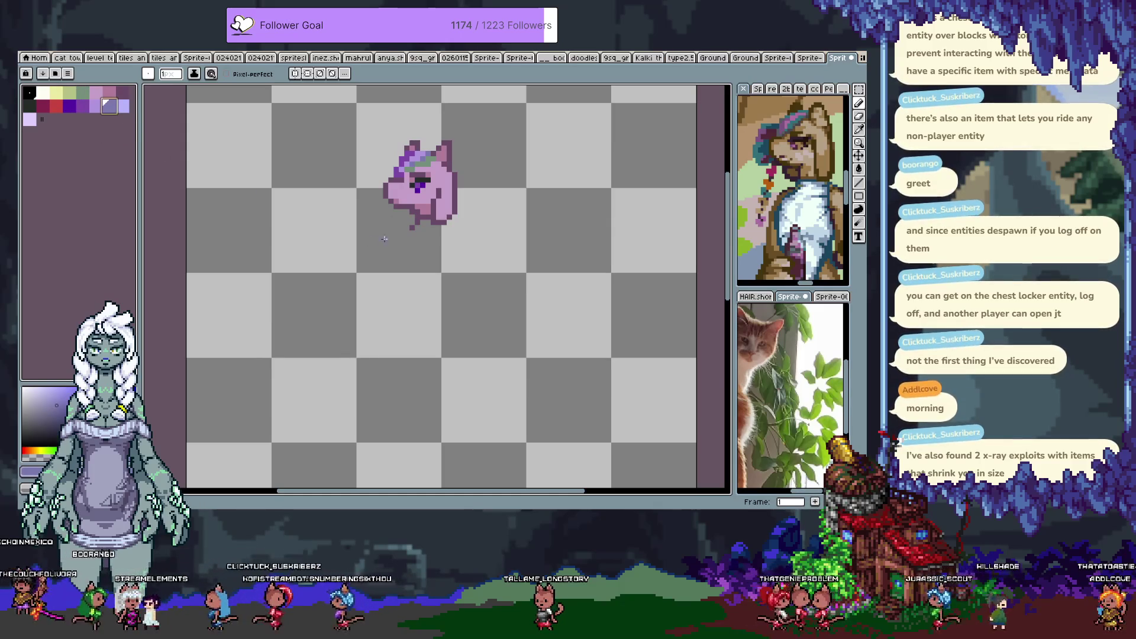
drag(422, 222, 412, 229)
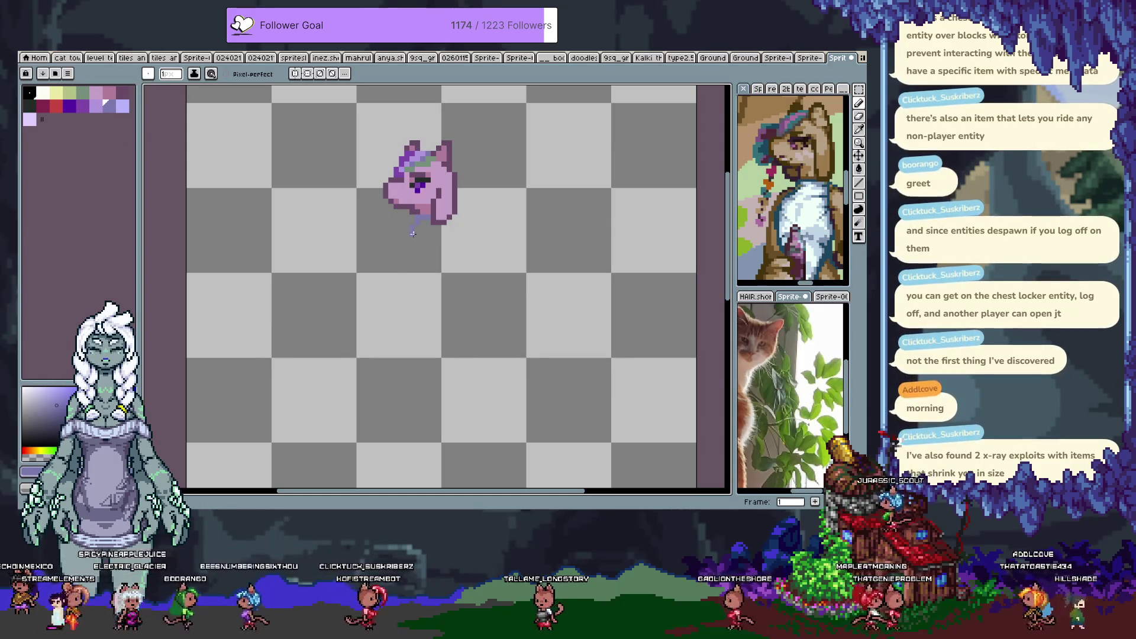
drag(406, 235, 393, 272)
key(ctrl+z)
drag(414, 224, 401, 276)
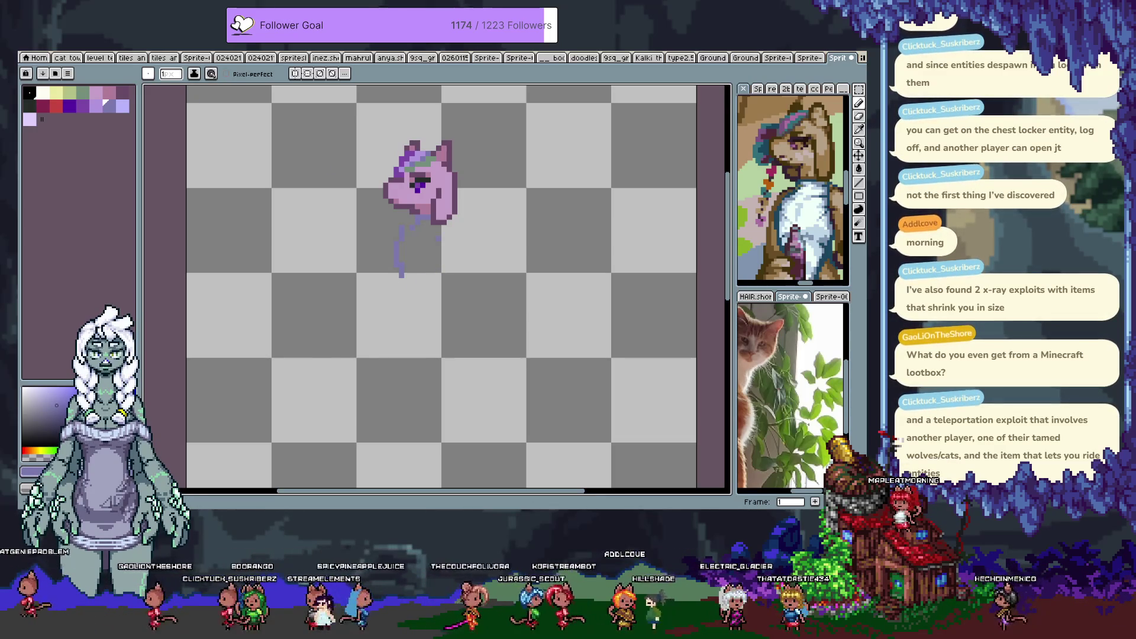
Undo the rough neck strokes and redraw the left outline extending down into a leg.
scroll(479, 249, up, 1)
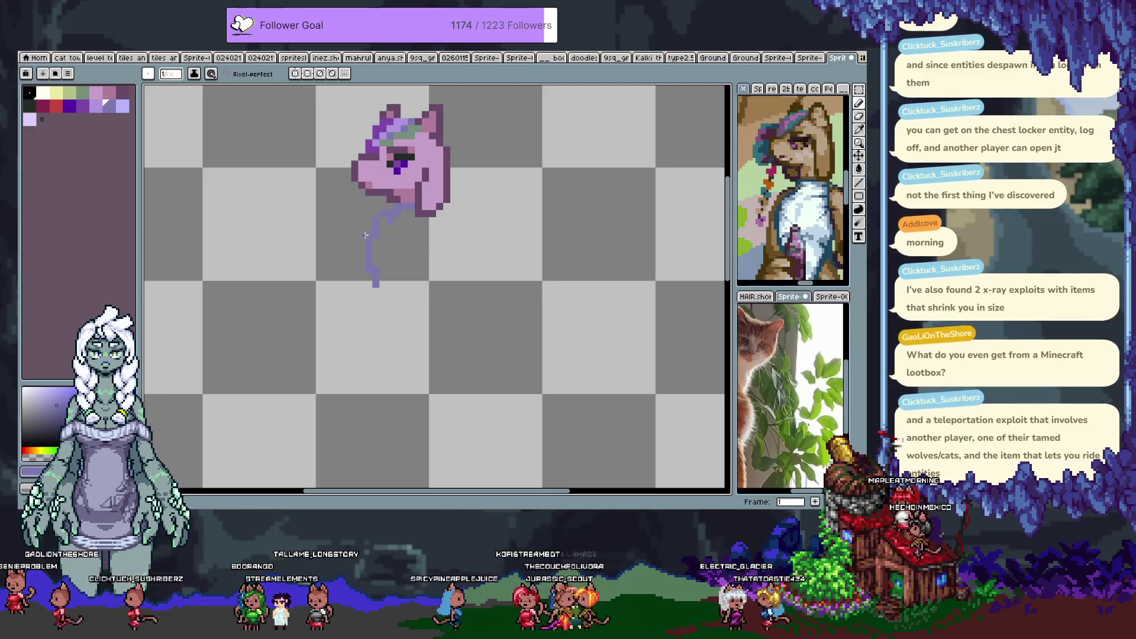
key(ctrl+z)
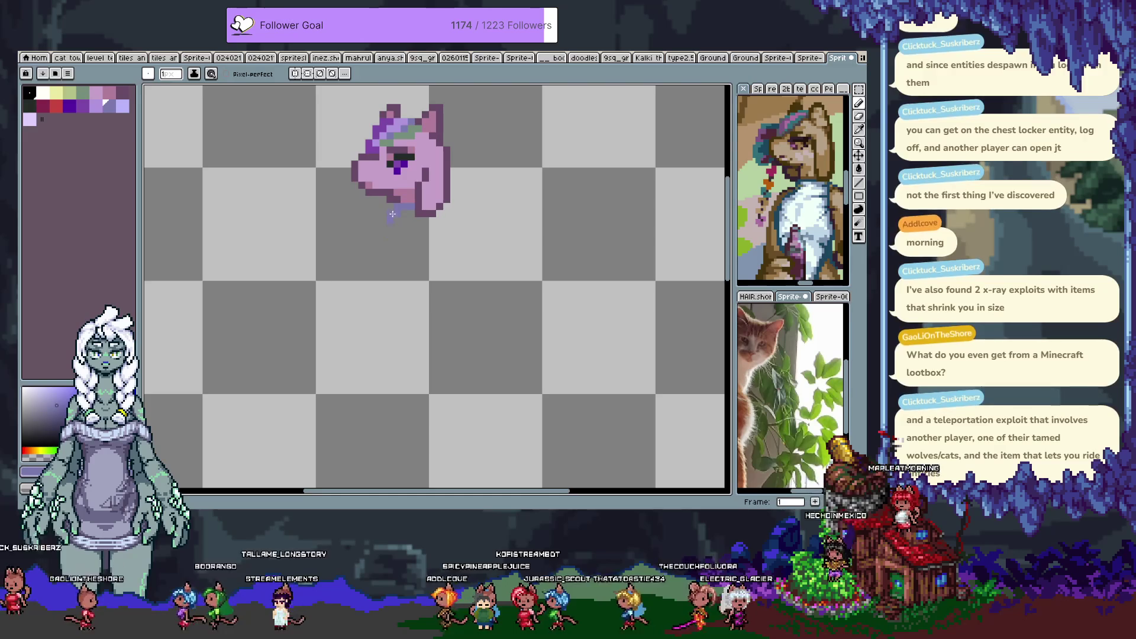
key(ctrl+z)
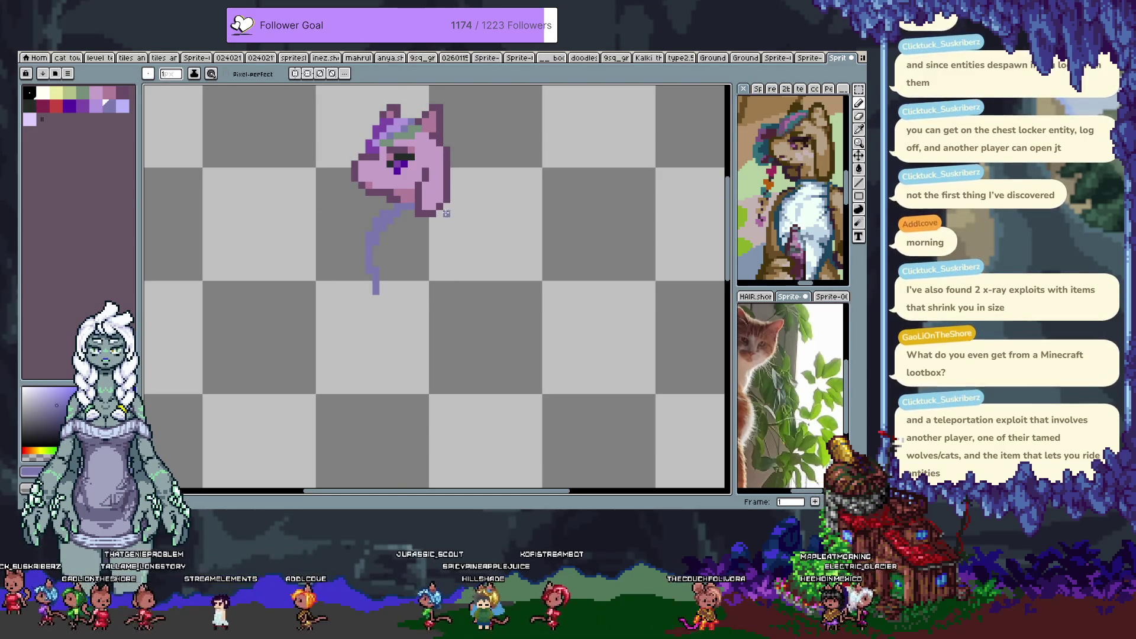
key(ctrl+z)
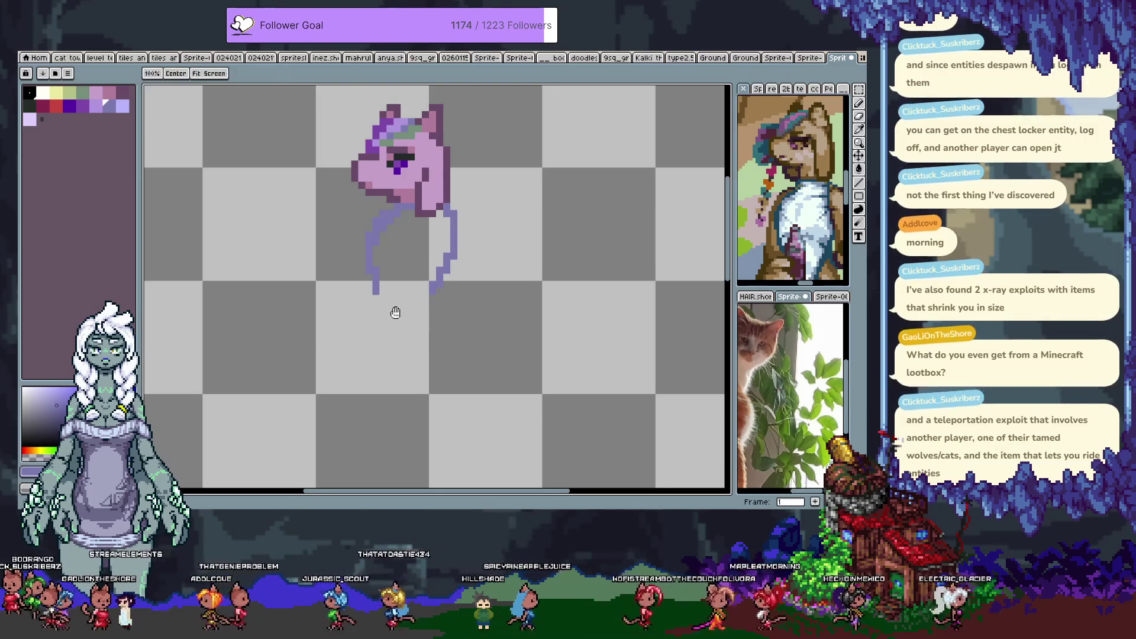
scroll(393, 312, down, 2)
mouse_move(383, 228)
mouse_down()
mouse_move(374, 405)
mouse_move(442, 226)
mouse_up()
key(ctrl+z)
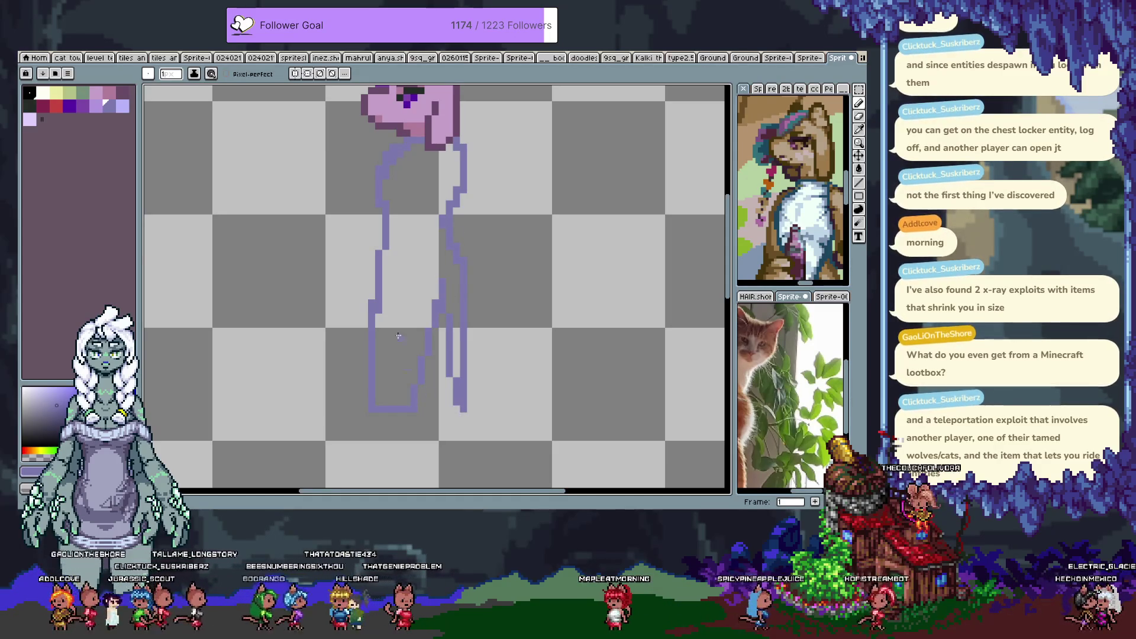
scroll(389, 296, up, 2)
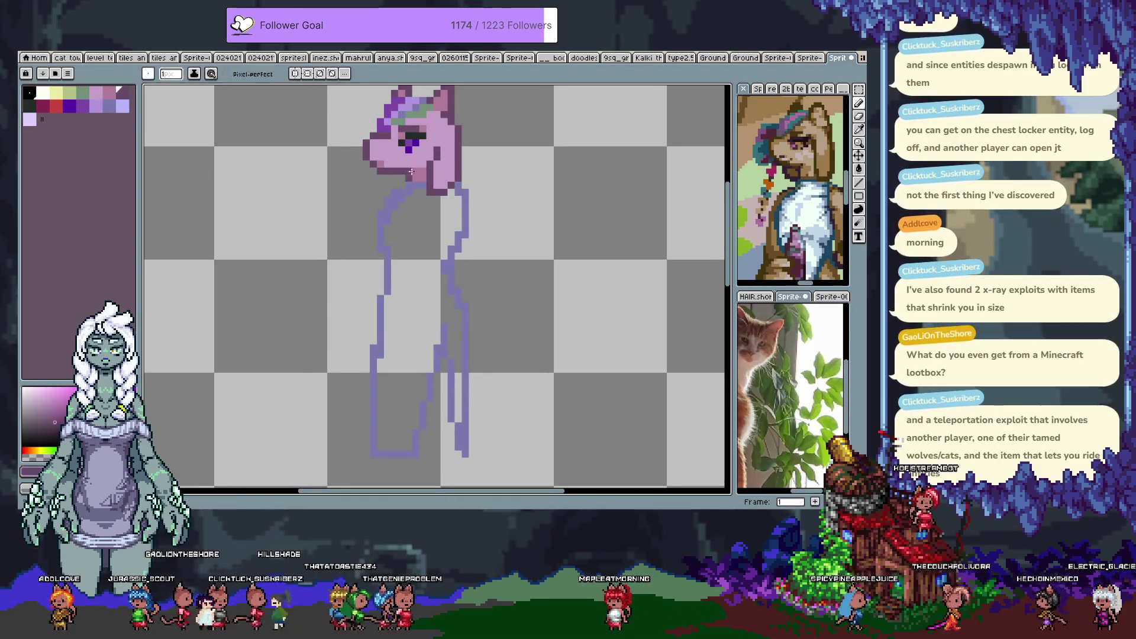
key(alt)
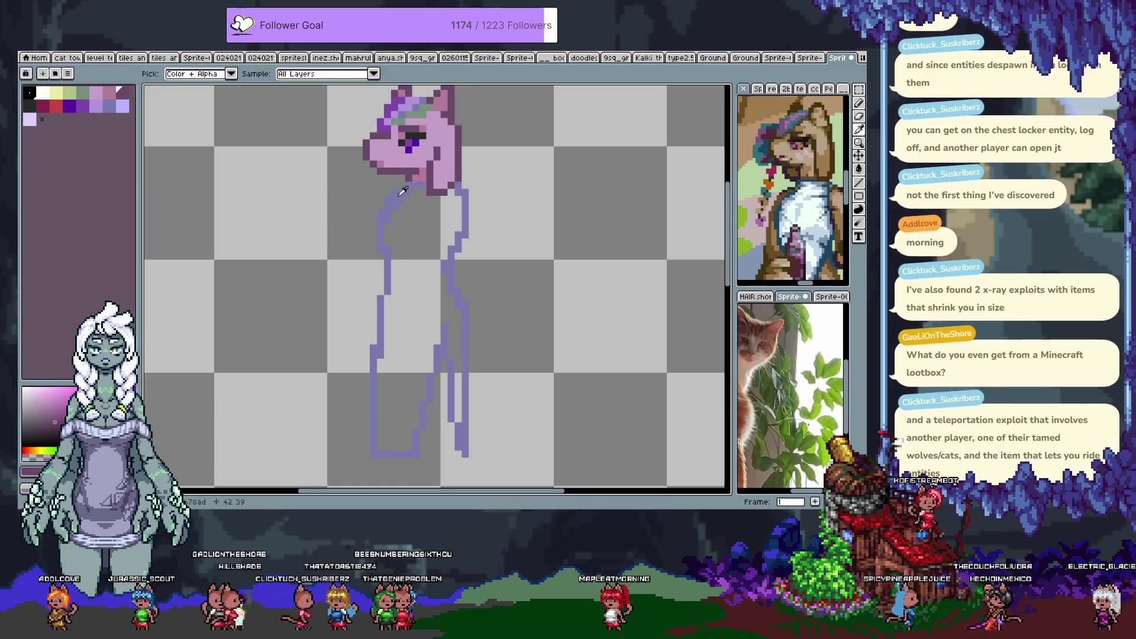
Flood-fill the body outline with light lavender.
click(124, 107)
key(g)
click(408, 355)
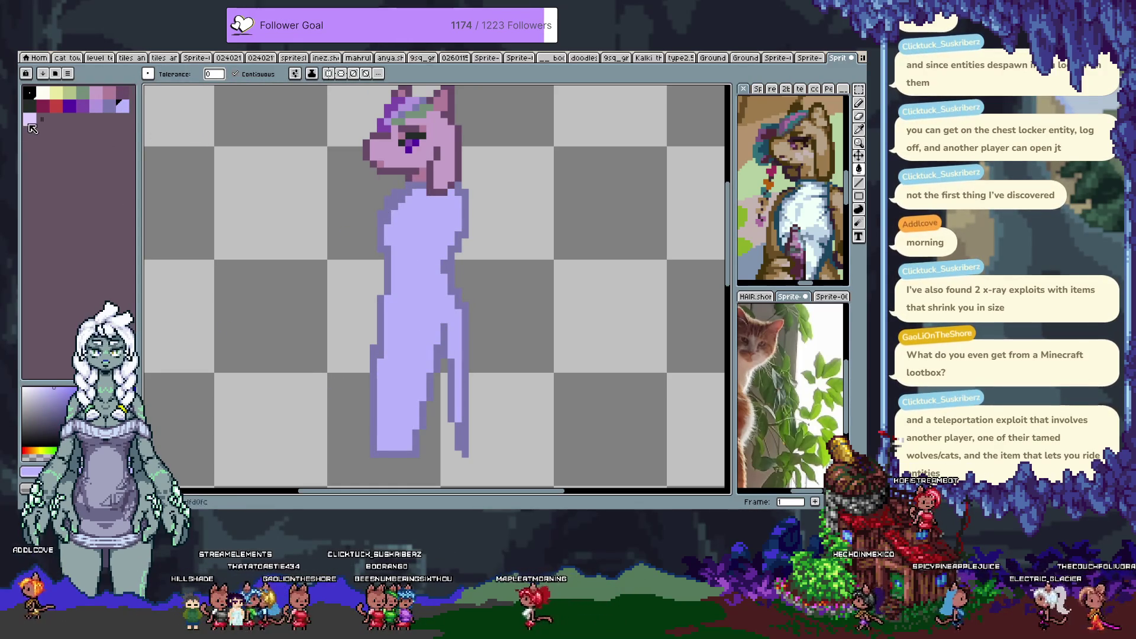
key(b)
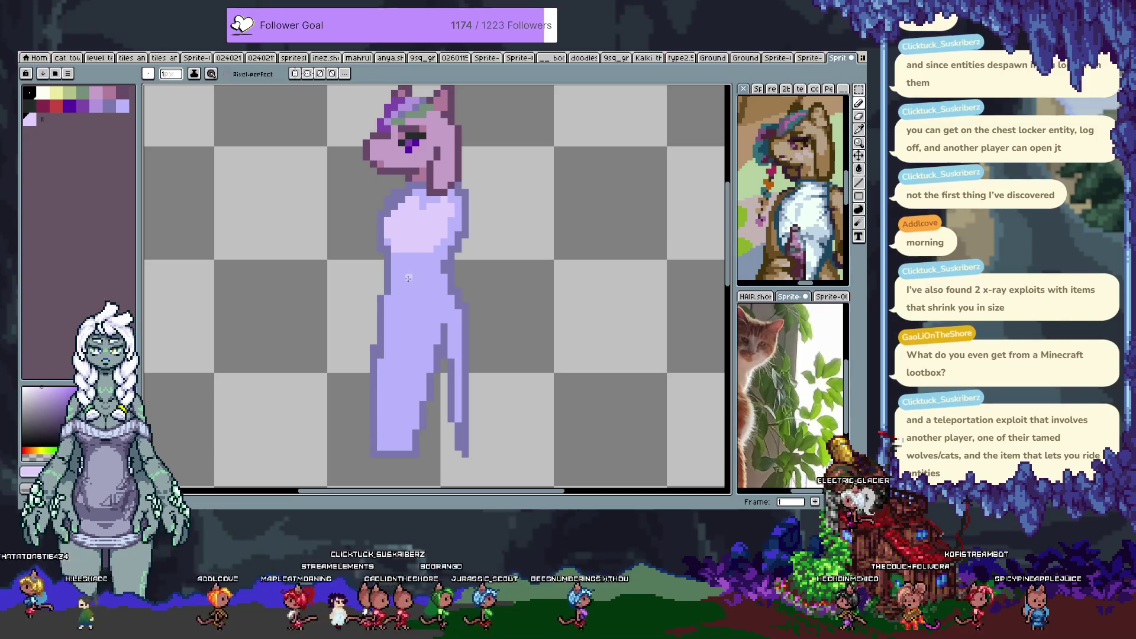
Redraw the shading on the figure's legs and lasso the lower figure.
drag(436, 329, 425, 370)
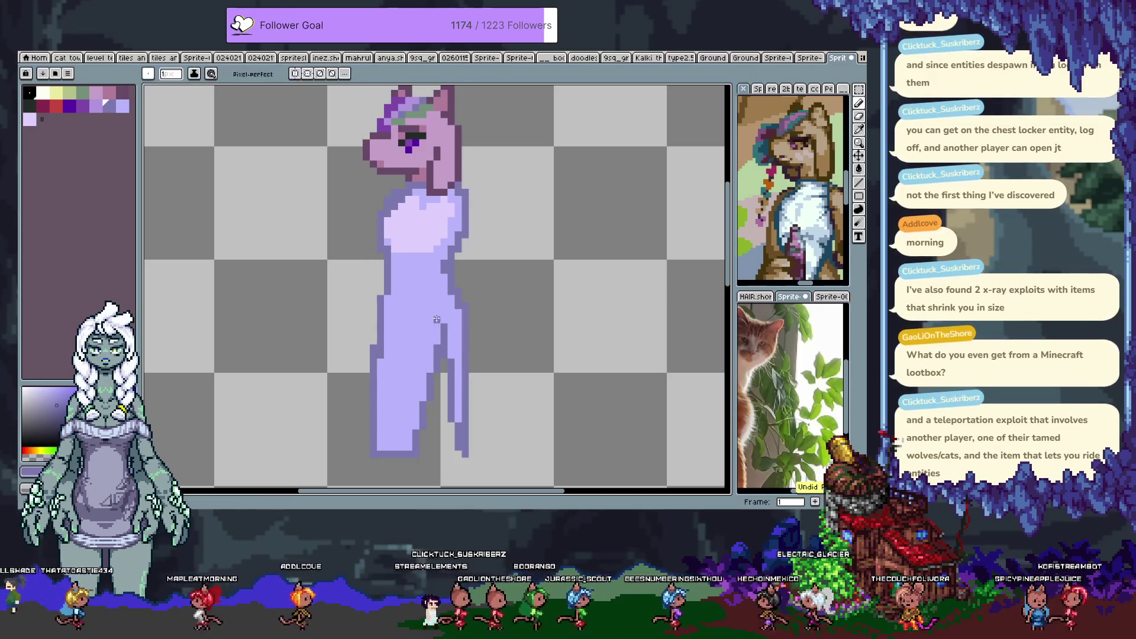
key(q)
mouse_move(354, 284)
mouse_down()
mouse_move(478, 260)
mouse_move(473, 248)
mouse_up()
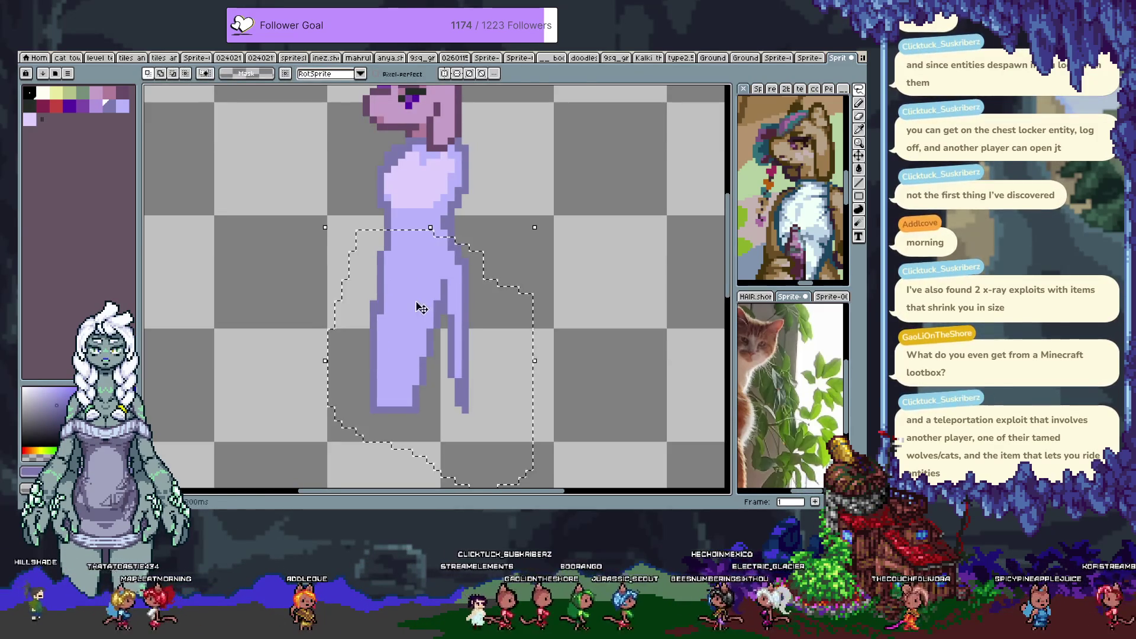
Select the figure's lower legs with a rectangle and squash them shorter.
drag(419, 307, 429, 284)
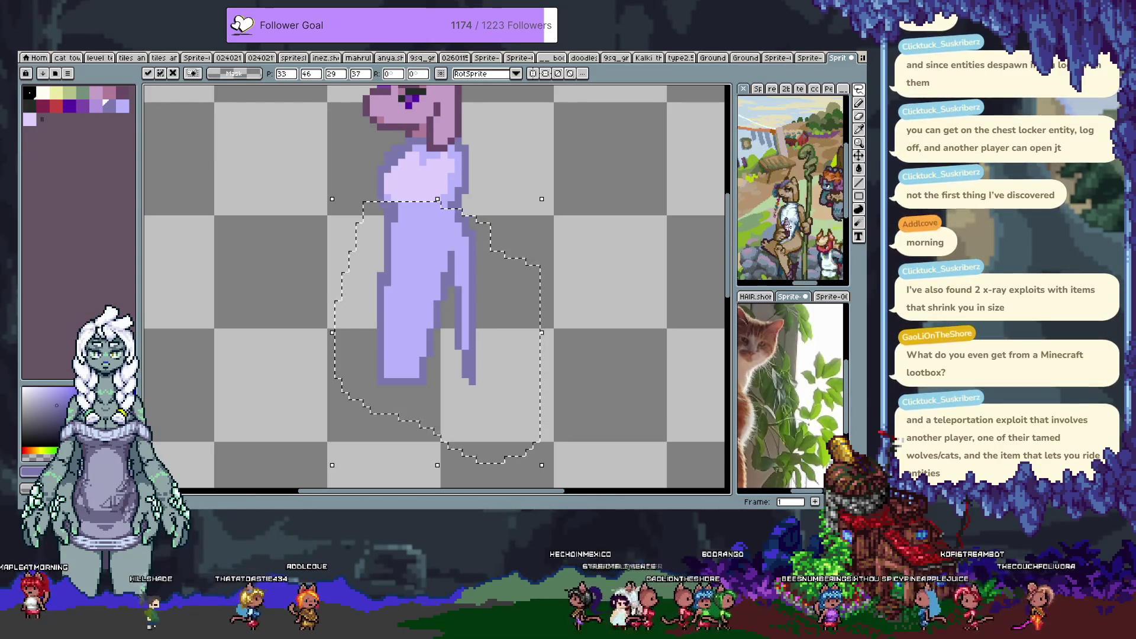
key(ctrl+z)
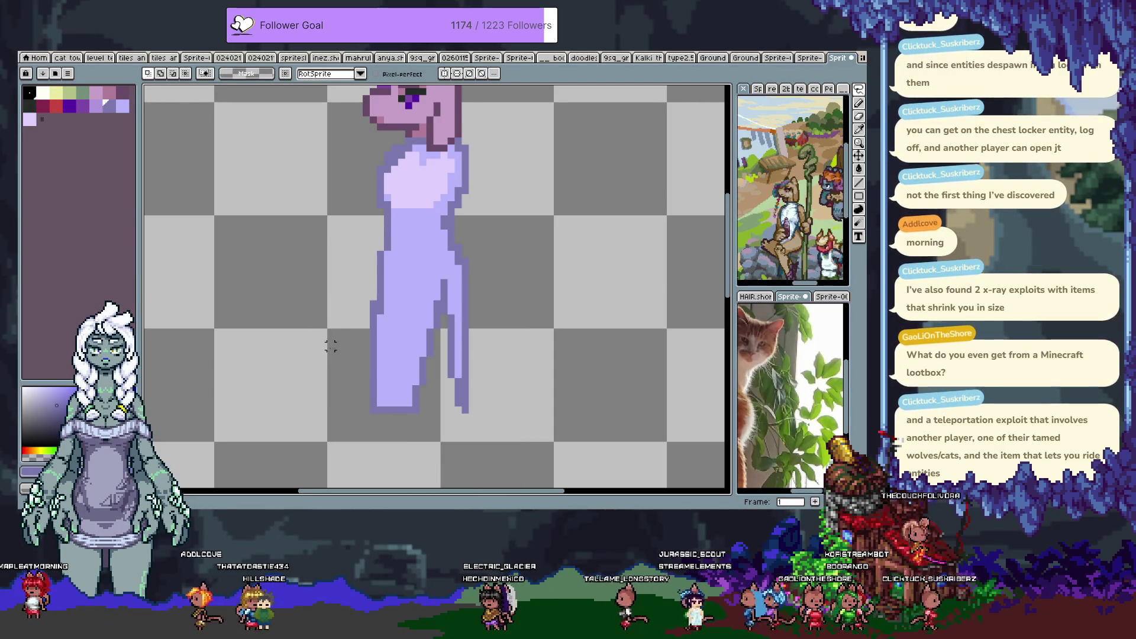
key(m)
drag(333, 270, 478, 415)
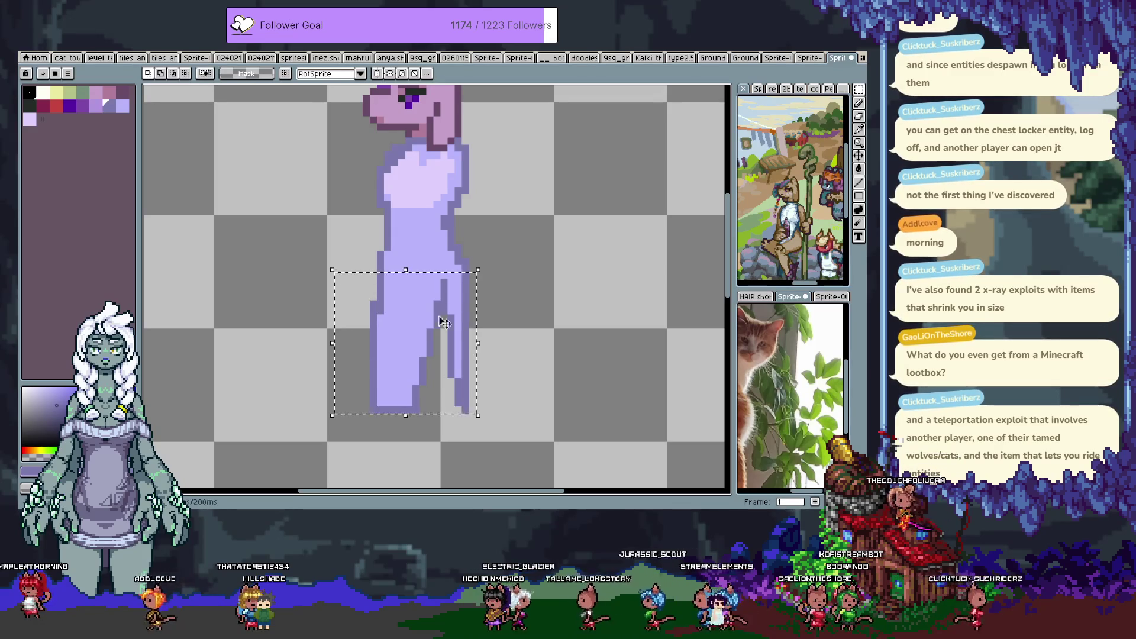
drag(406, 417, 421, 398)
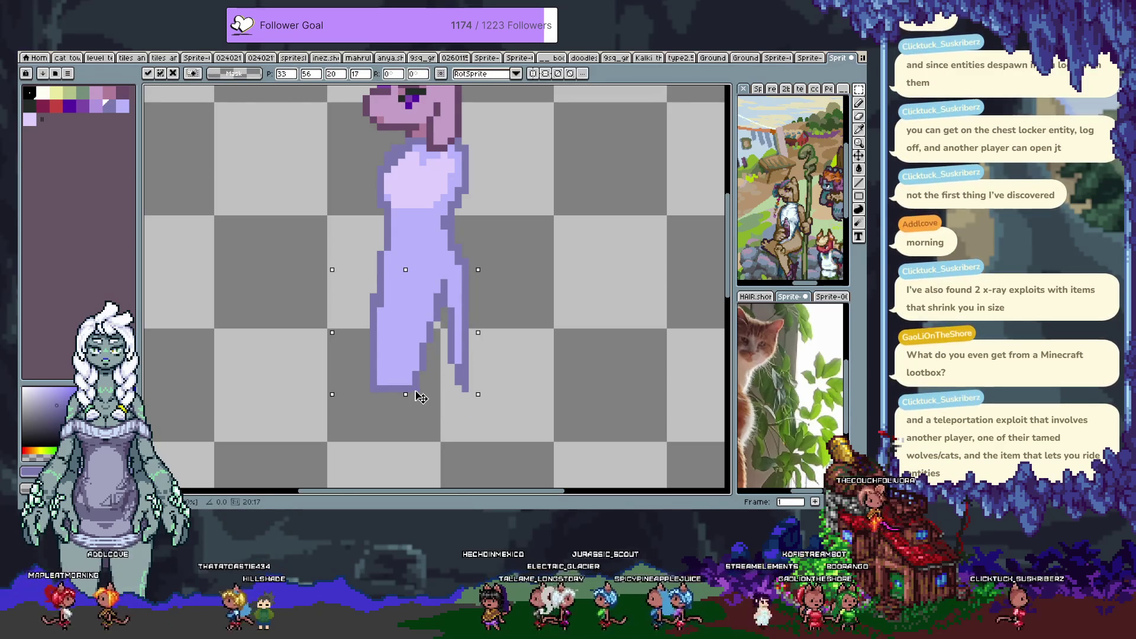
key(Return)
Fill the gap between the legs with light lavender and darken the inner leg outline.
key(b)
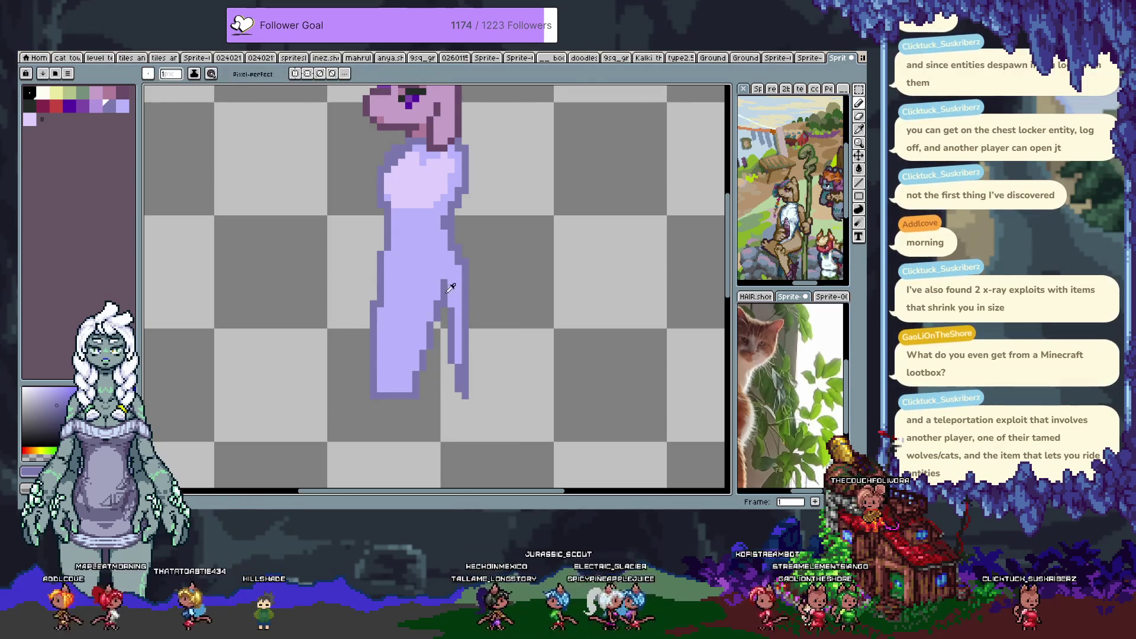
drag(430, 309, 416, 353)
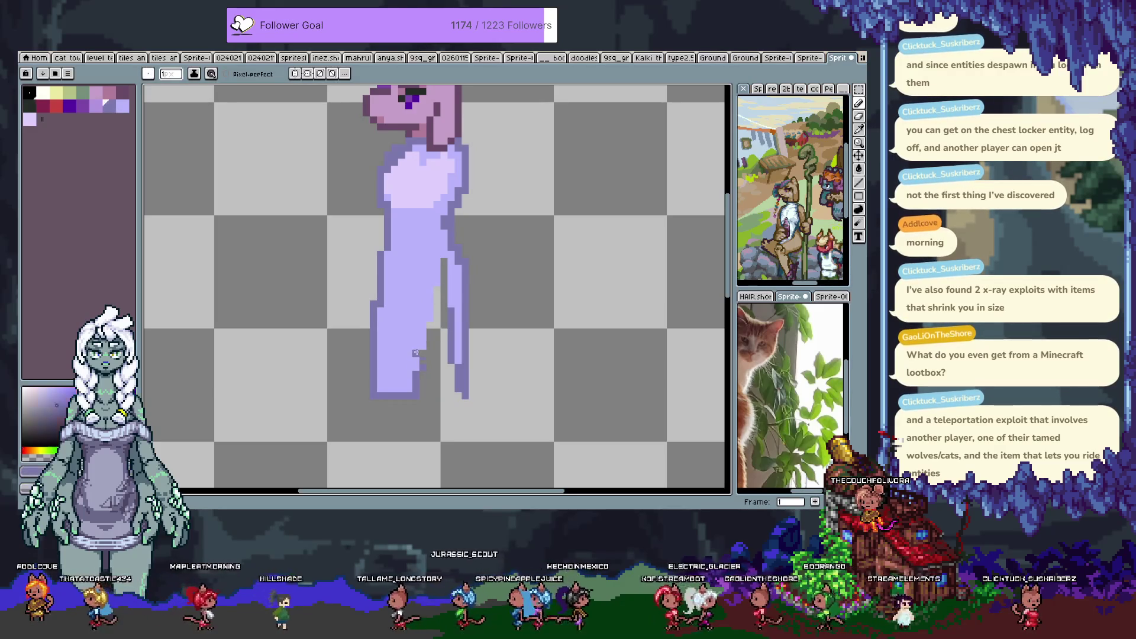
drag(436, 324, 448, 249)
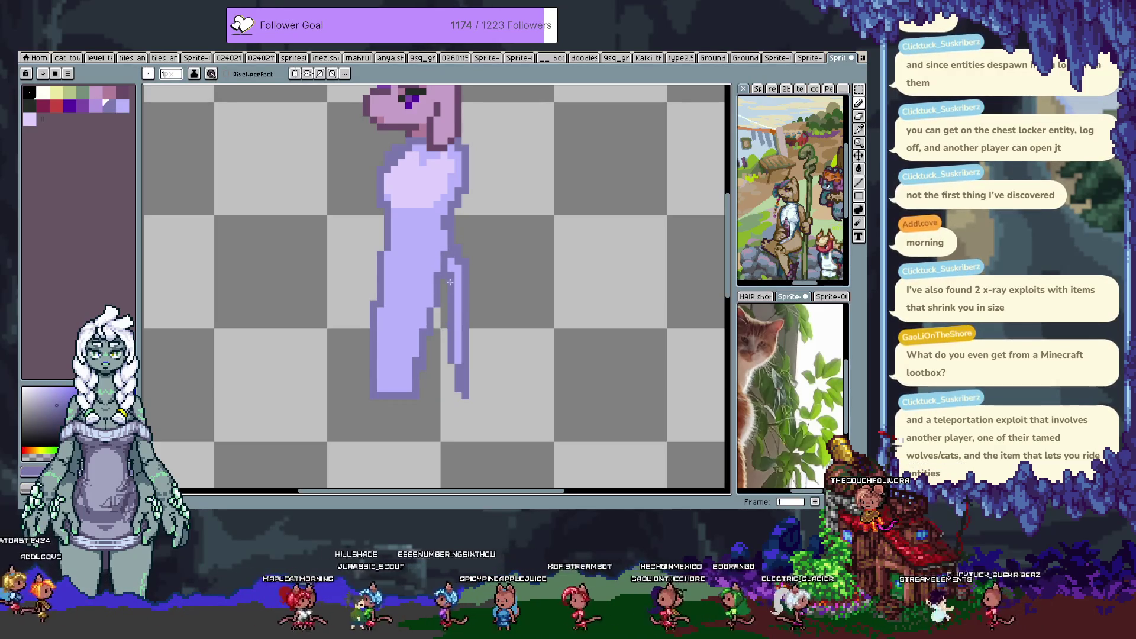
alt+click(420, 332)
scroll(408, 302, up, 2)
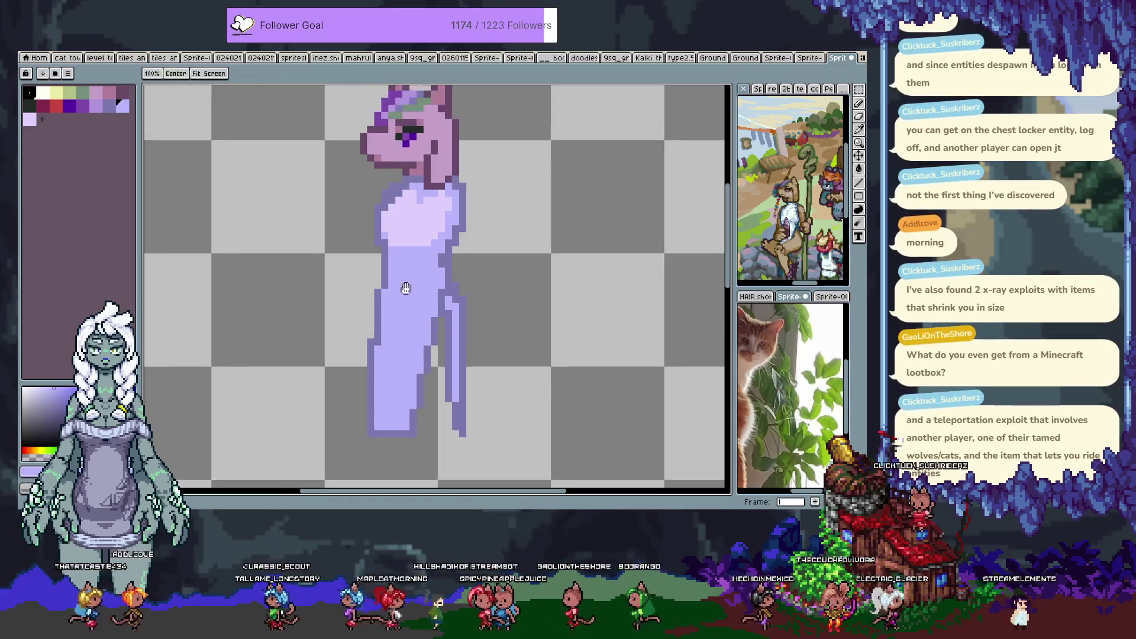
Flood-fill the figure's body outline with grey-green, then pick sage green for the pencil.
click(82, 92)
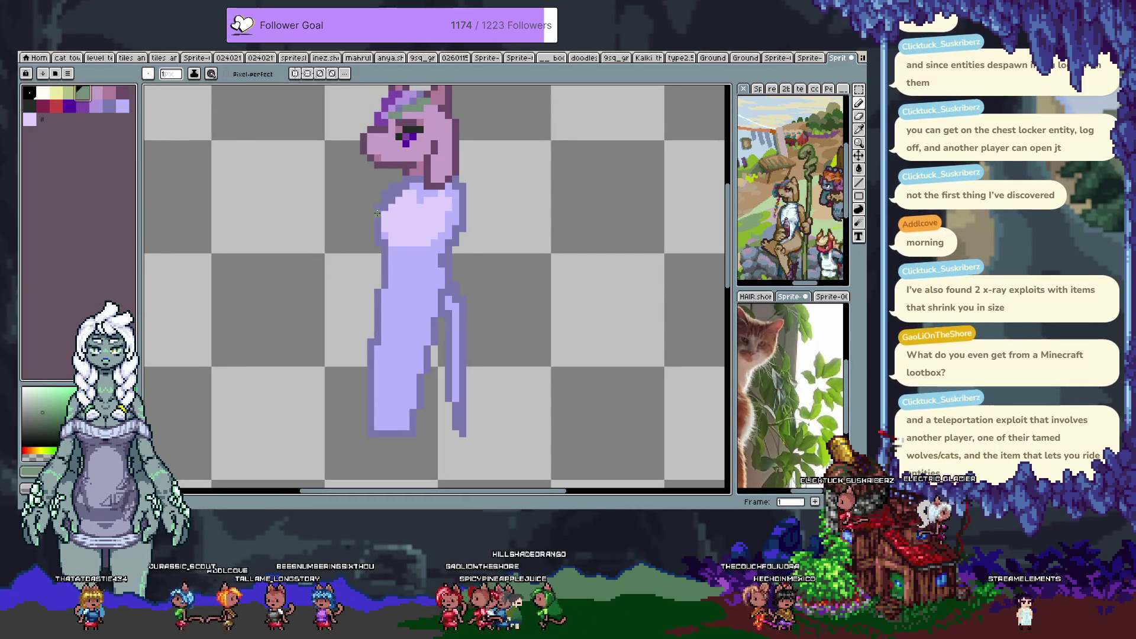
key(ctrl+z)
key(g)
click(464, 222)
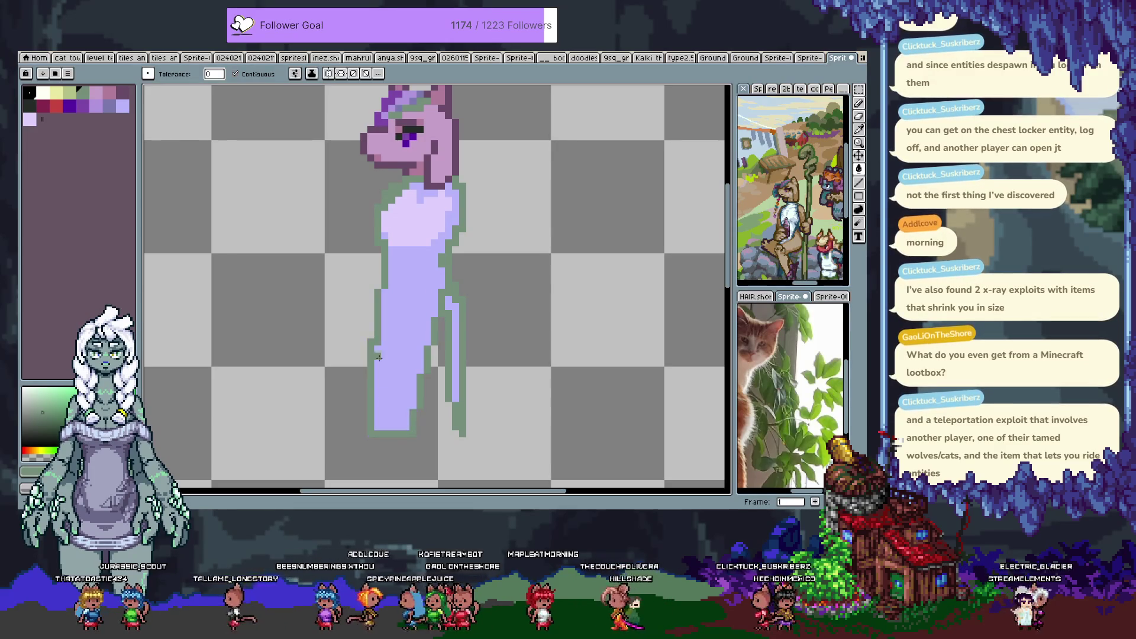
scroll(351, 263, up, 1)
click(70, 94)
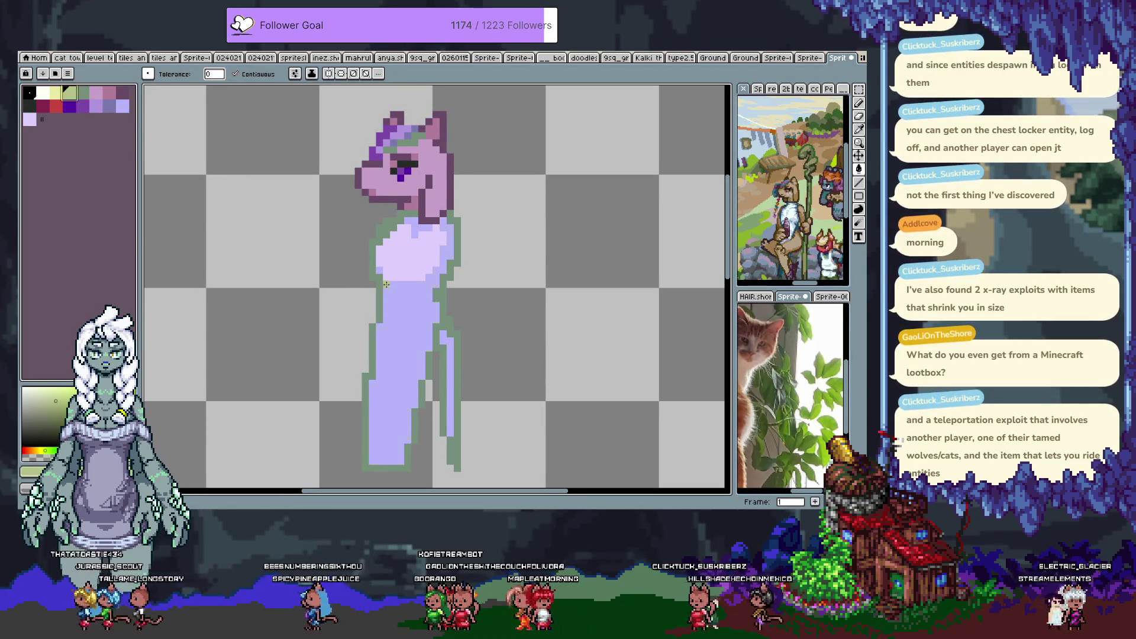
key(b)
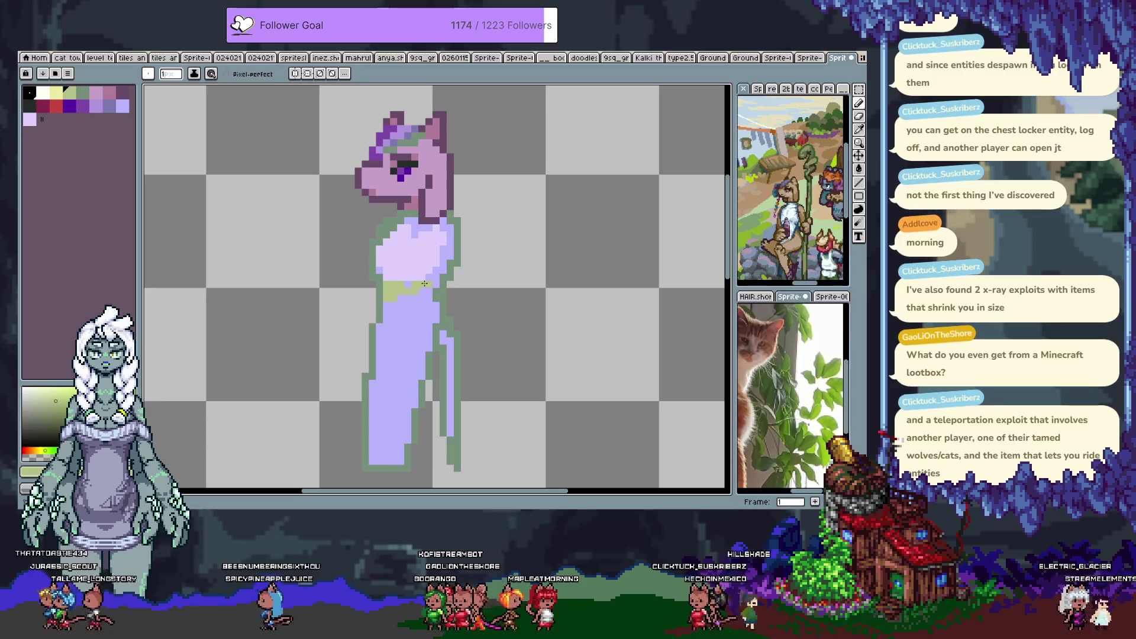
Sample the shirt's light lavender and extend a highlight up the leg.
alt+click(400, 224)
key(v)
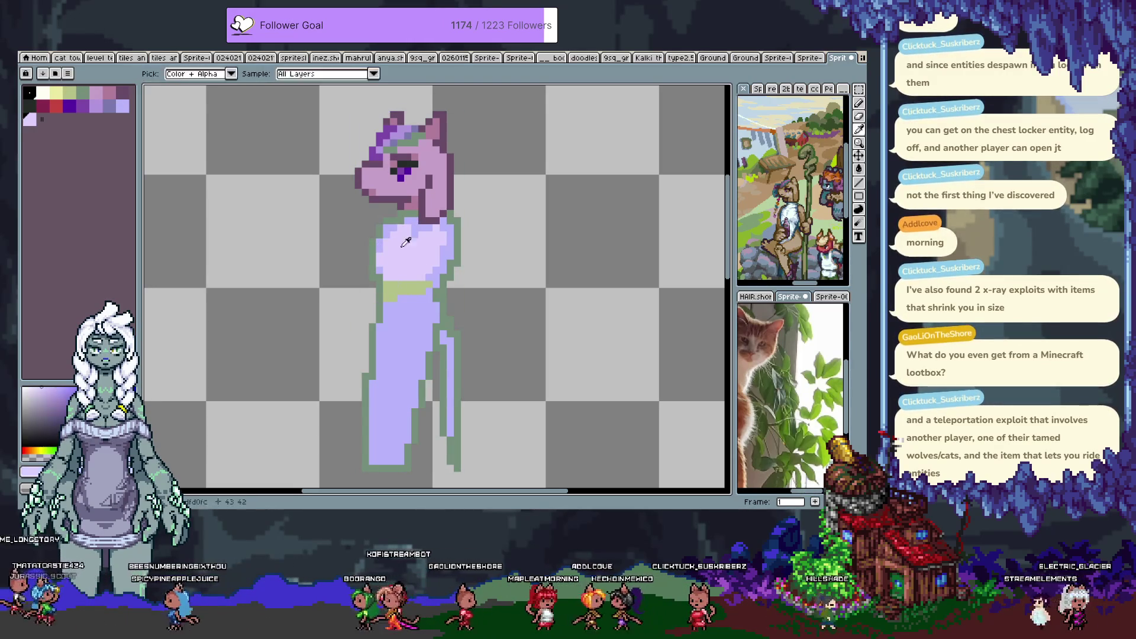
key(b)
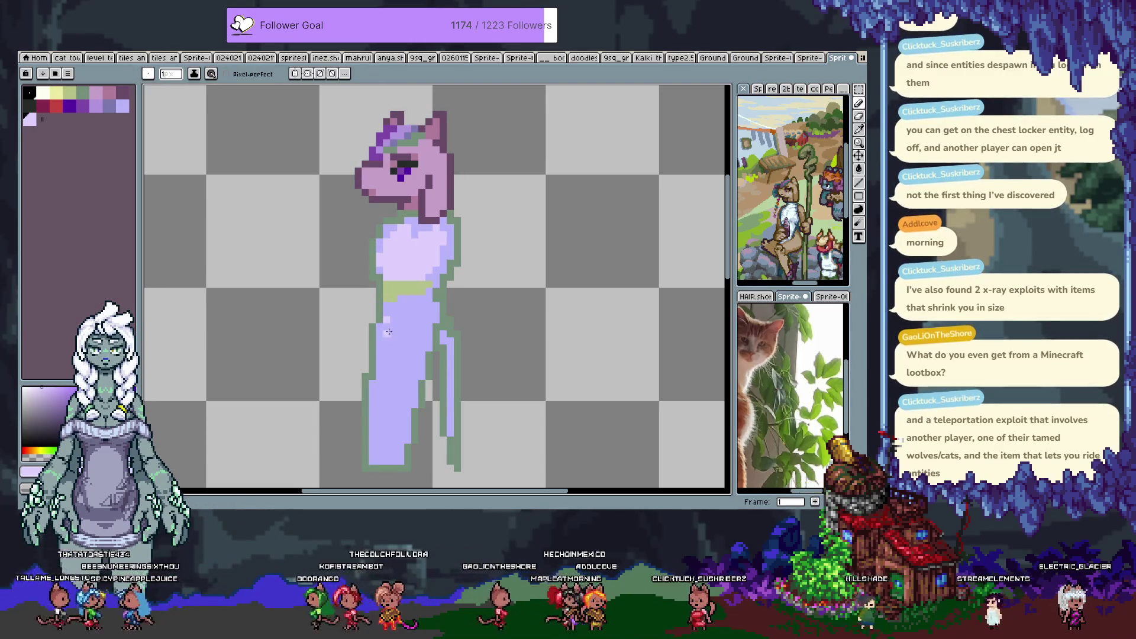
mouse_move(392, 418)
mouse_down()
mouse_move(398, 333)
mouse_move(384, 447)
mouse_up()
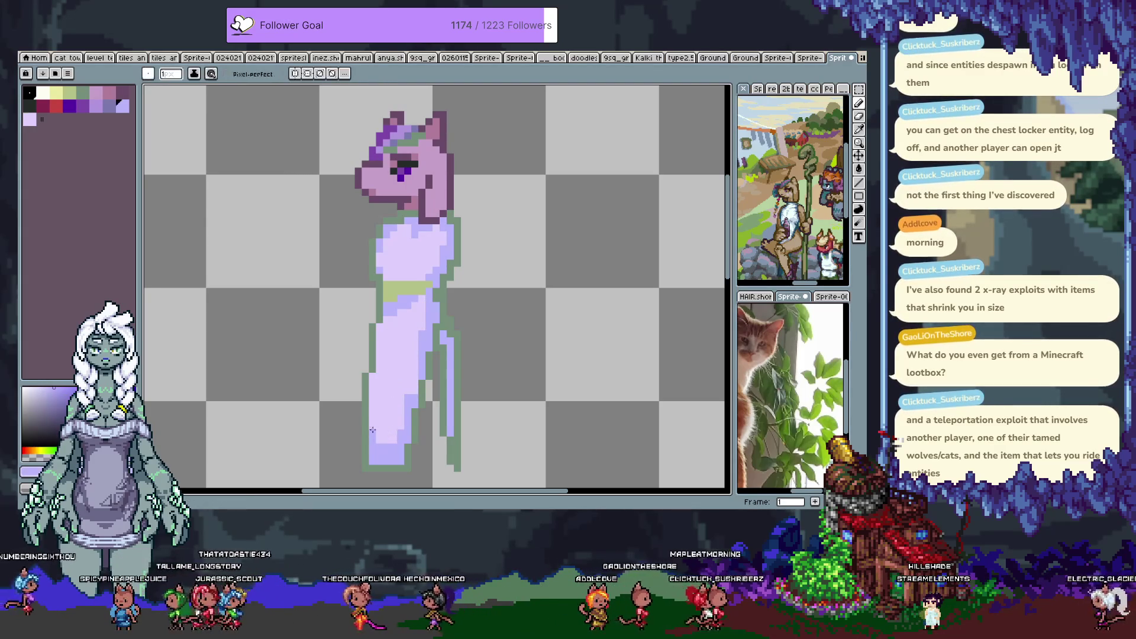
Paint light lavender pixels on the leg, undo a stray stroke, and move the figure lower.
alt+click(391, 313)
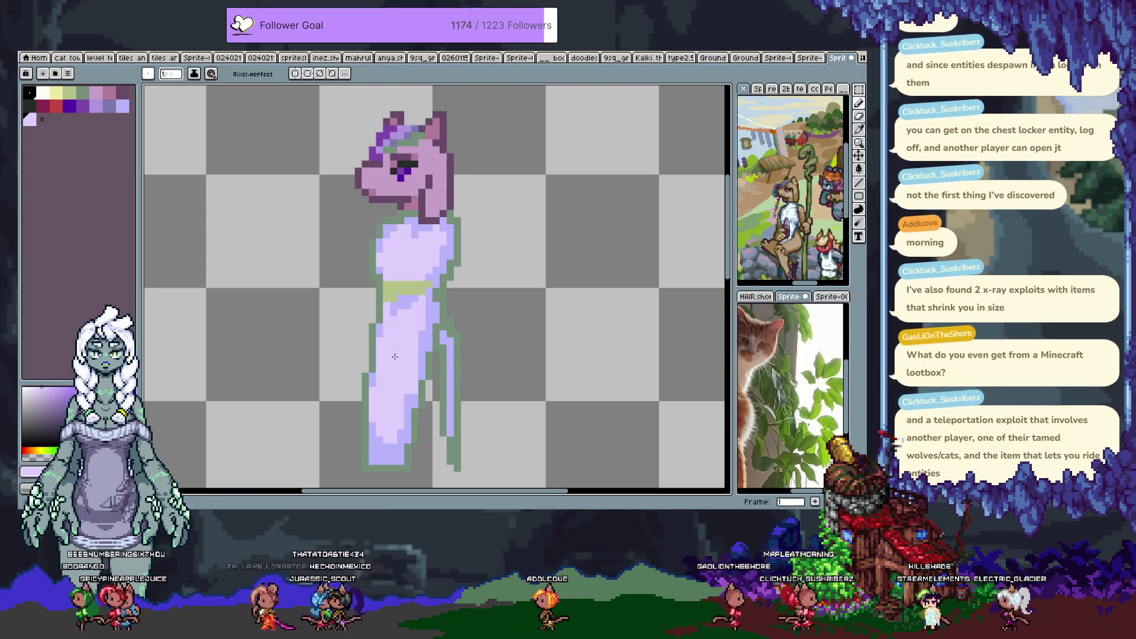
alt+click(402, 334)
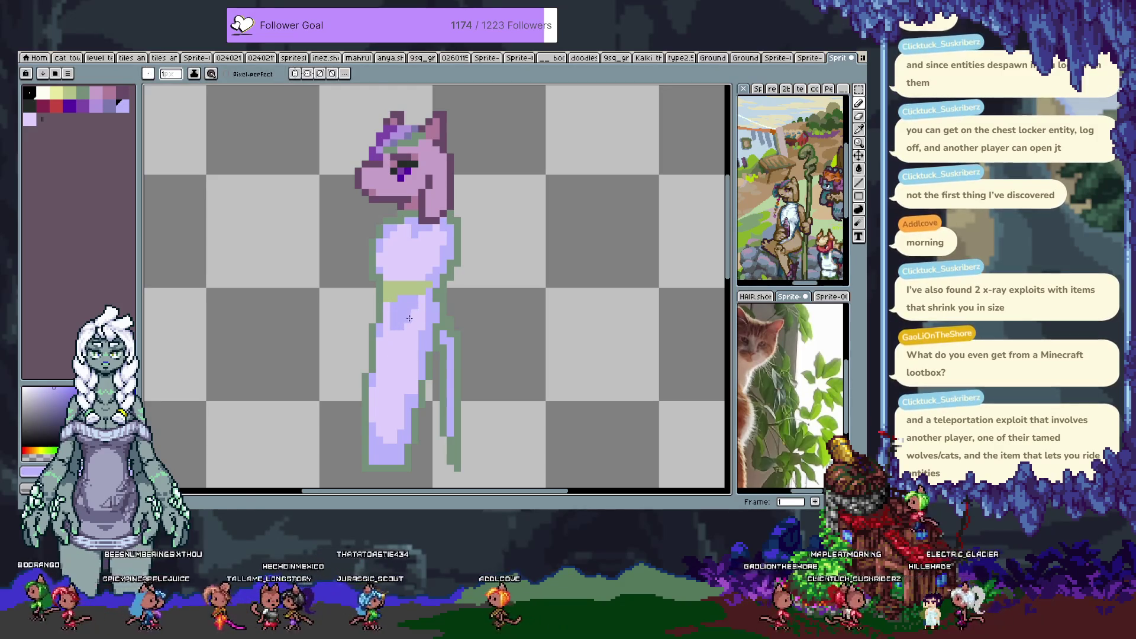
alt+click(434, 324)
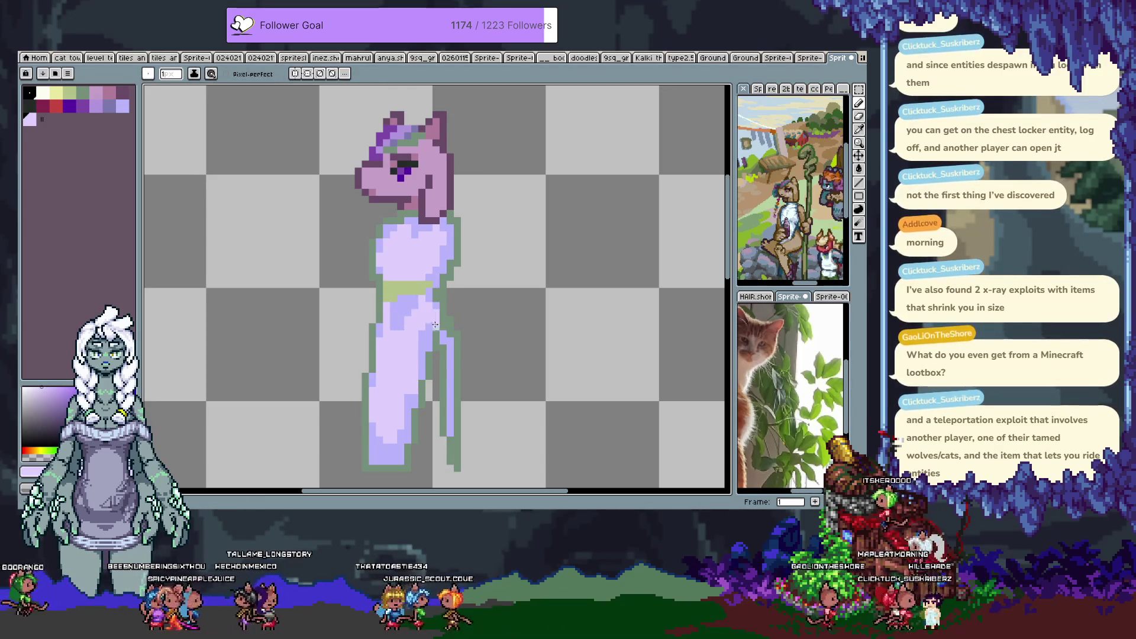
drag(444, 334, 444, 346)
alt+click(438, 355)
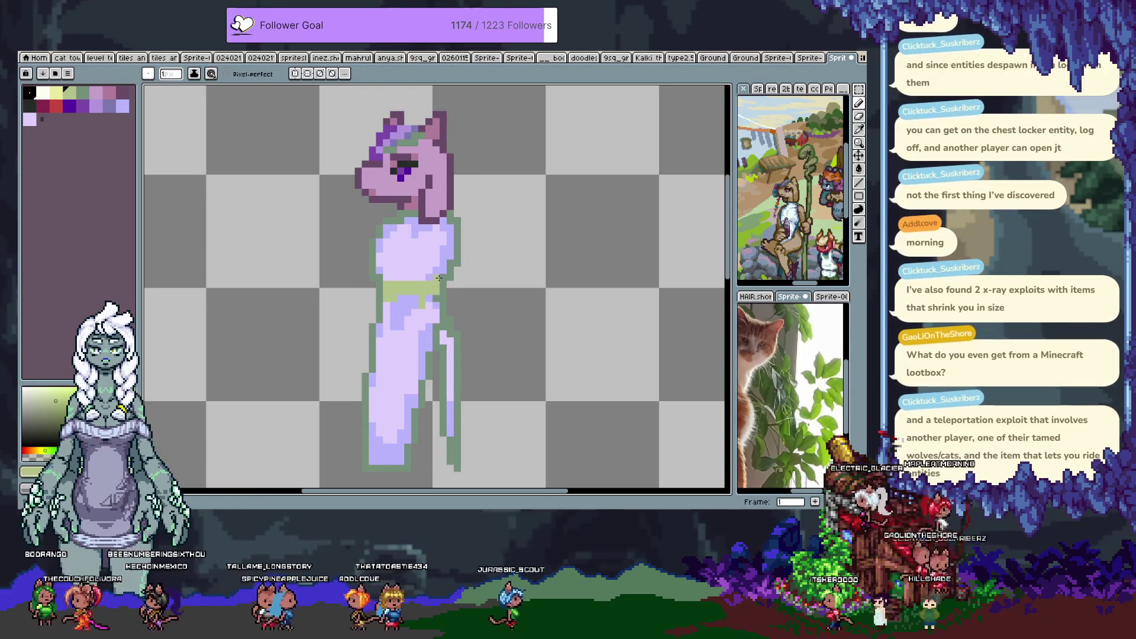
key(ctrl+z)
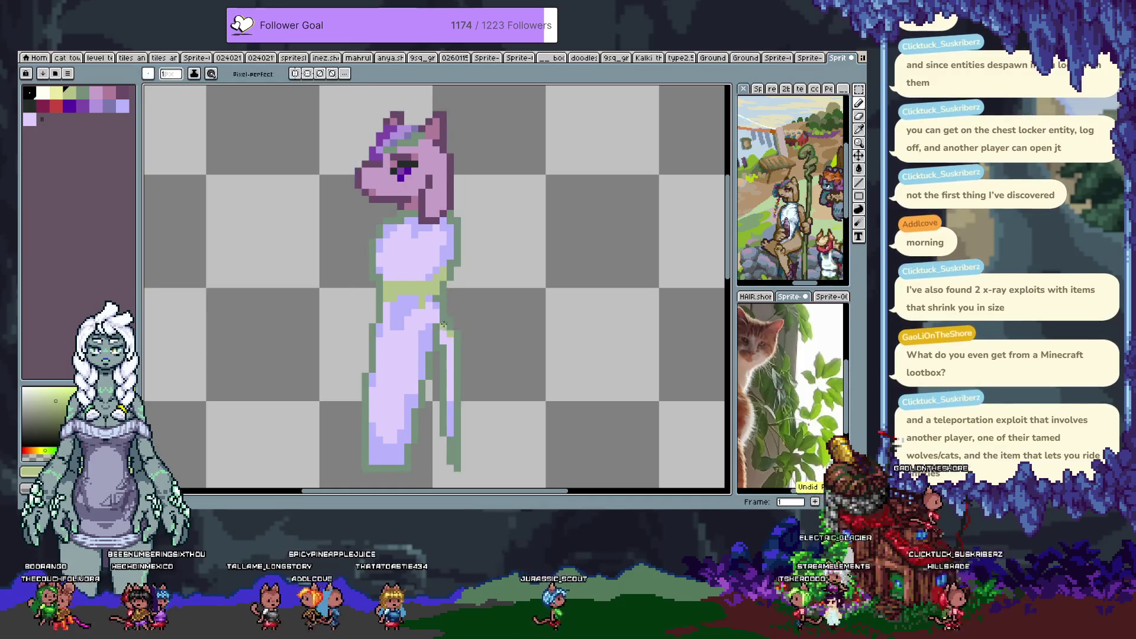
key(space)
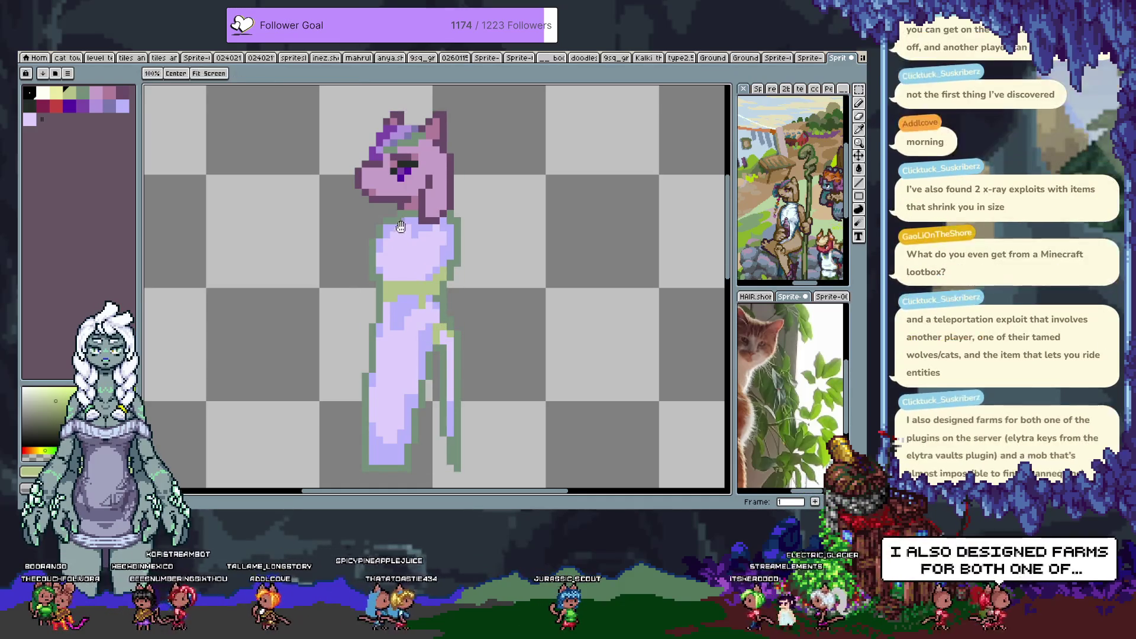
drag(400, 226, 401, 266)
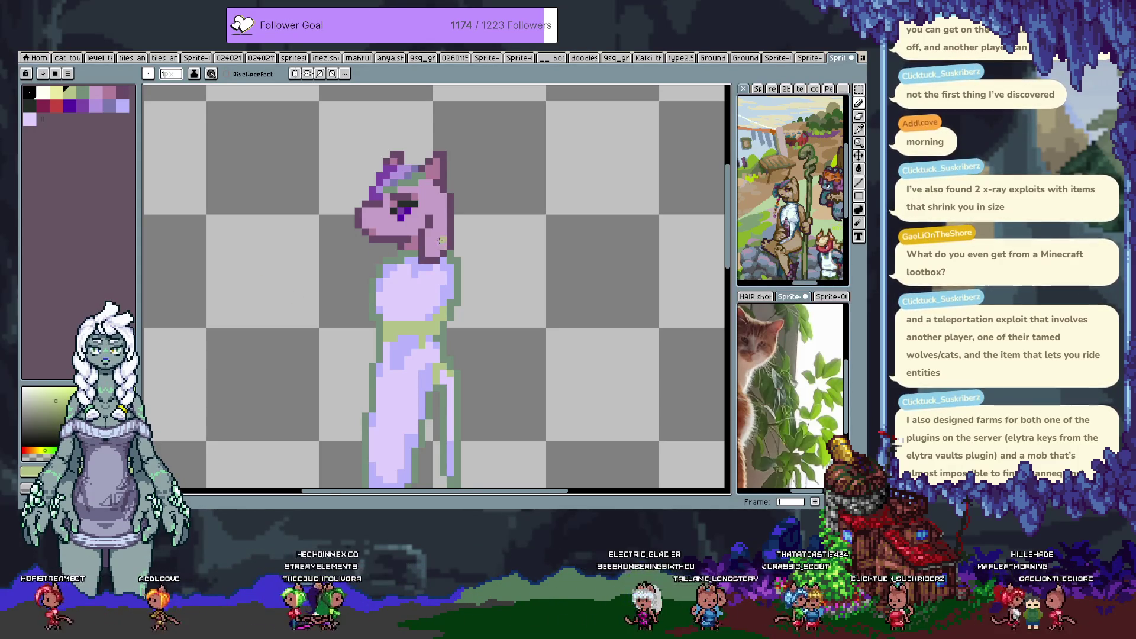
Sample the mauve pink from the head and remove a stray mauve pixel on the shirt.
scroll(439, 240, up, 1)
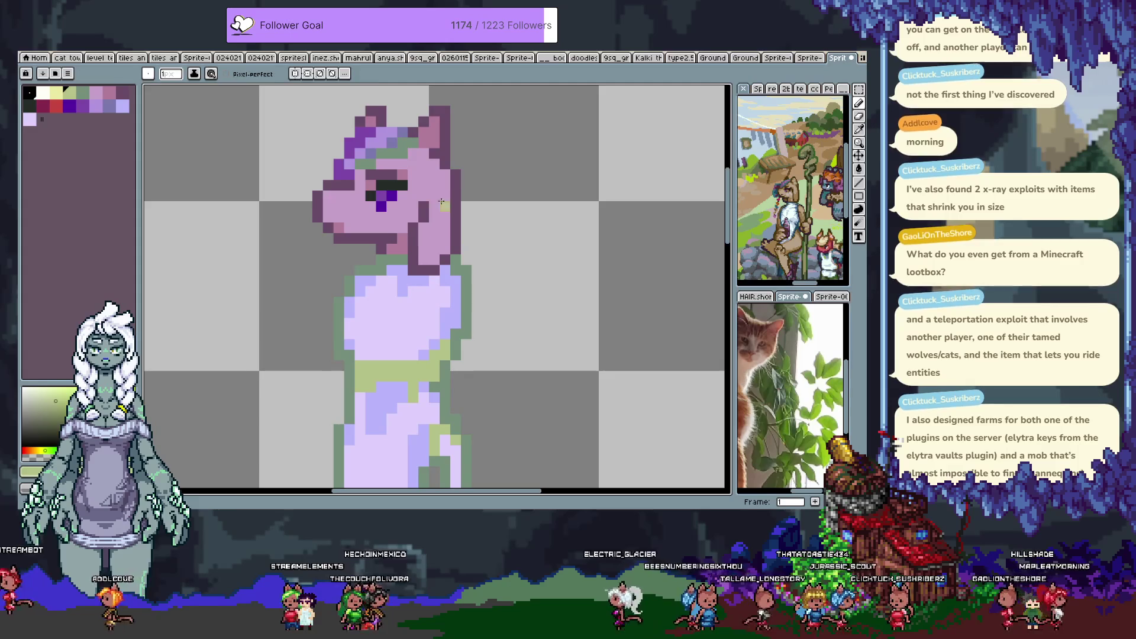
alt+click(369, 241)
alt+click(357, 247)
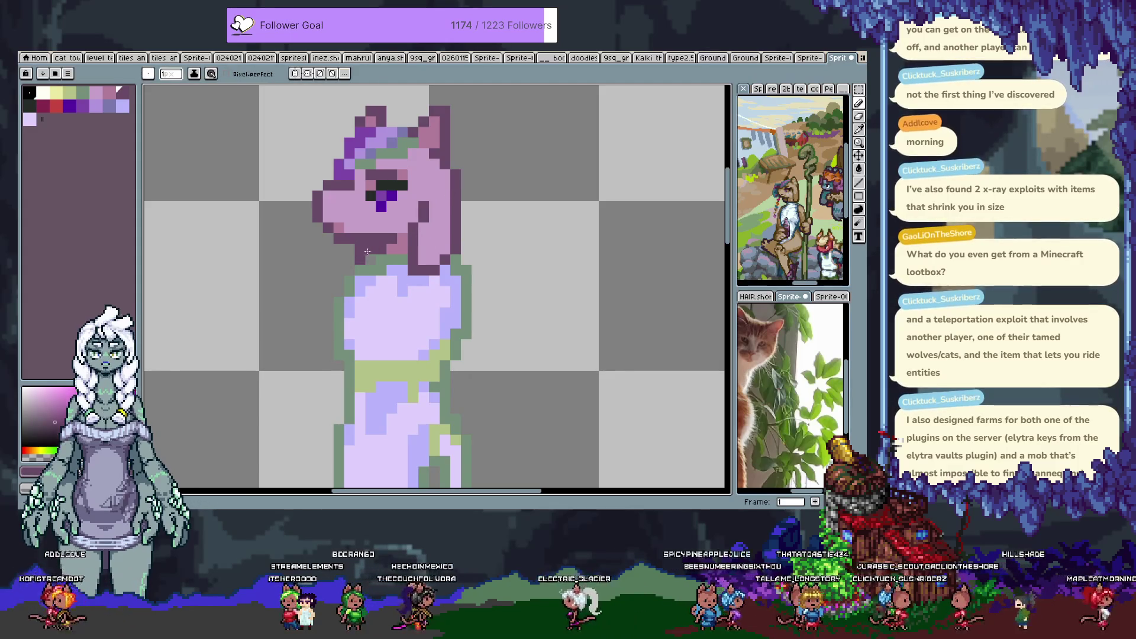
click(370, 323)
key(ctrl+z)
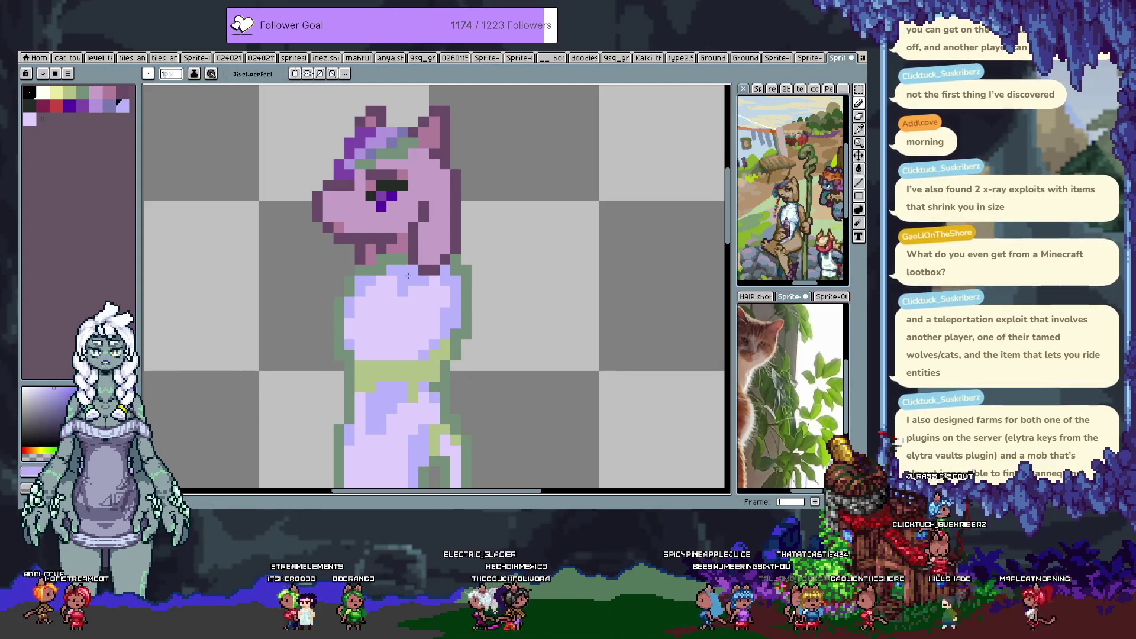
Sample the light-lavender shirt colour and choose the medium lavender palette colour.
alt+click(393, 292)
scroll(373, 344, down, 2)
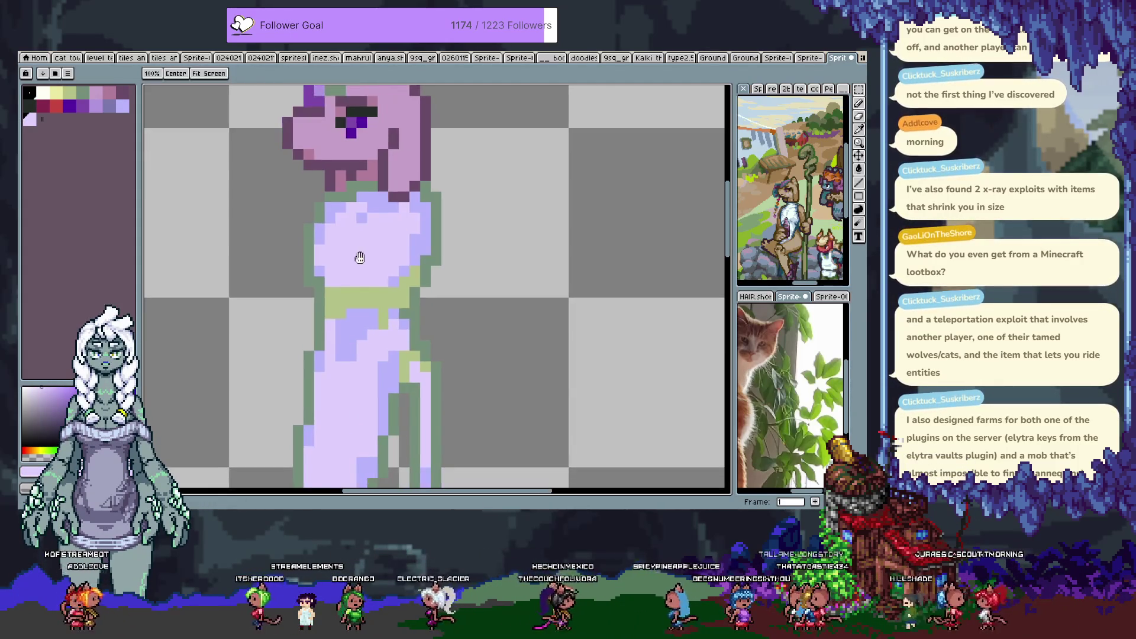
scroll(355, 314, down, 2)
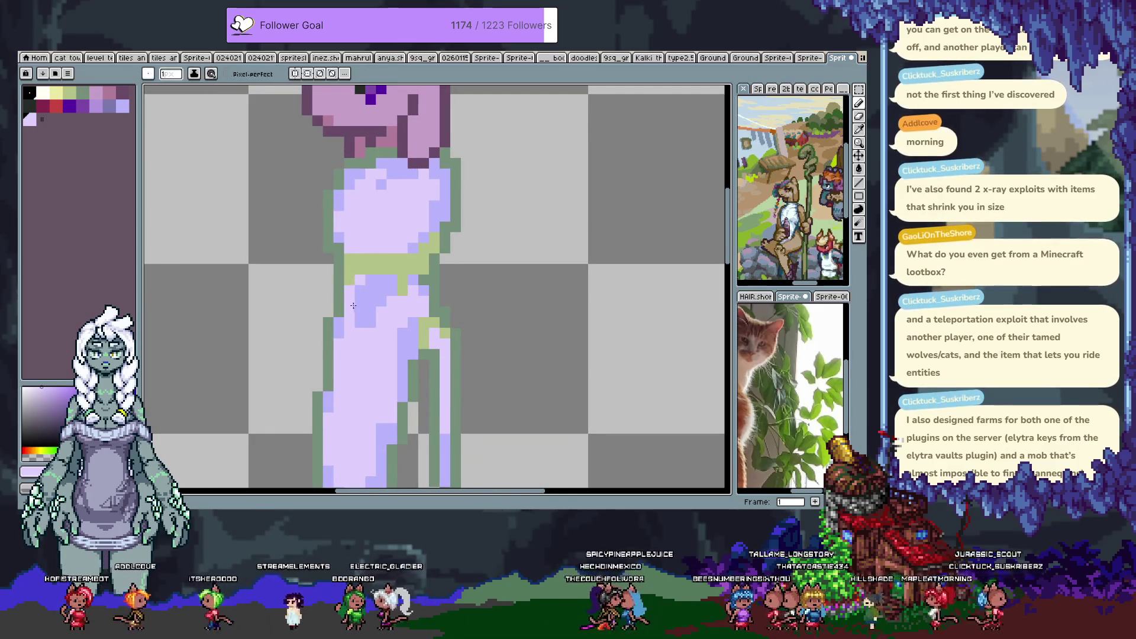
alt+click(362, 285)
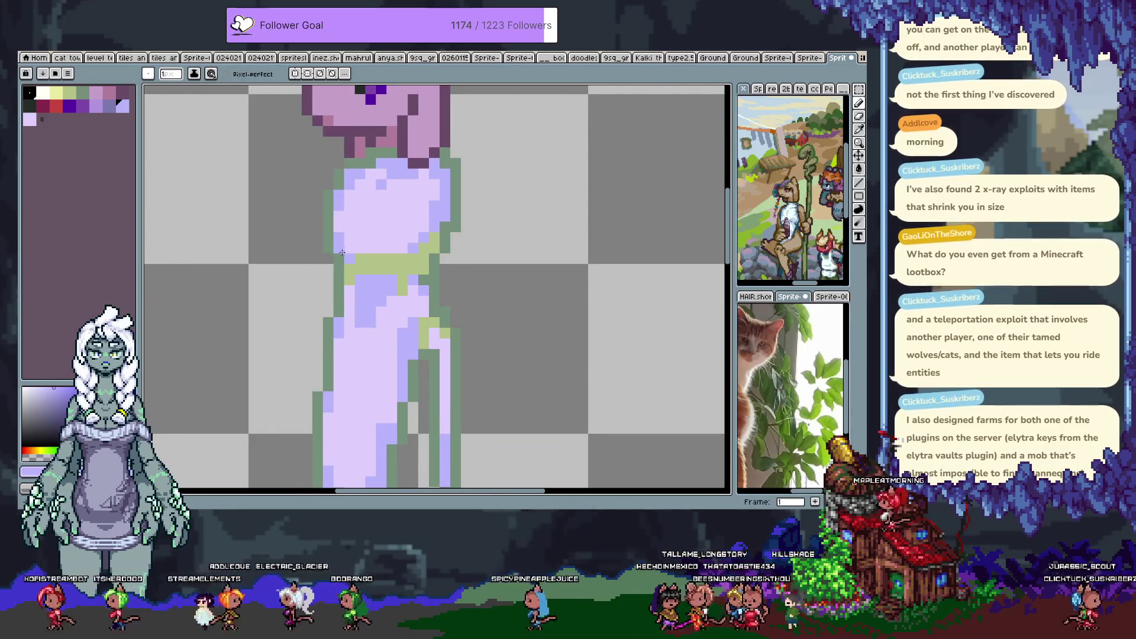
scroll(393, 302, down, 1)
scroll(380, 191, down, 3)
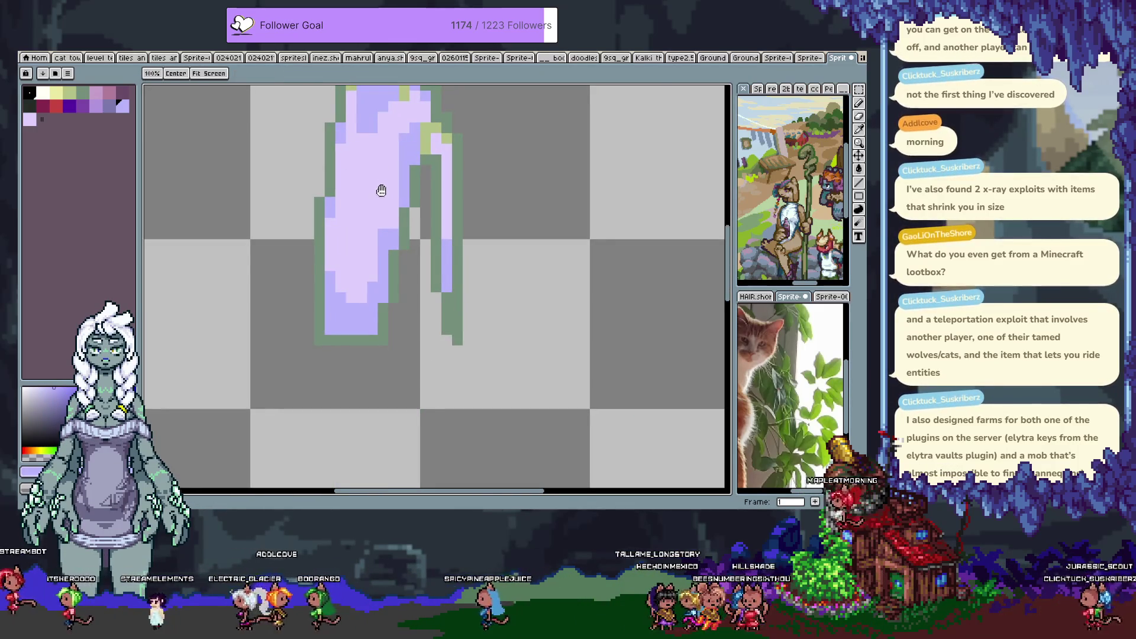
scroll(379, 188, up, 4)
scroll(365, 158, down, 2)
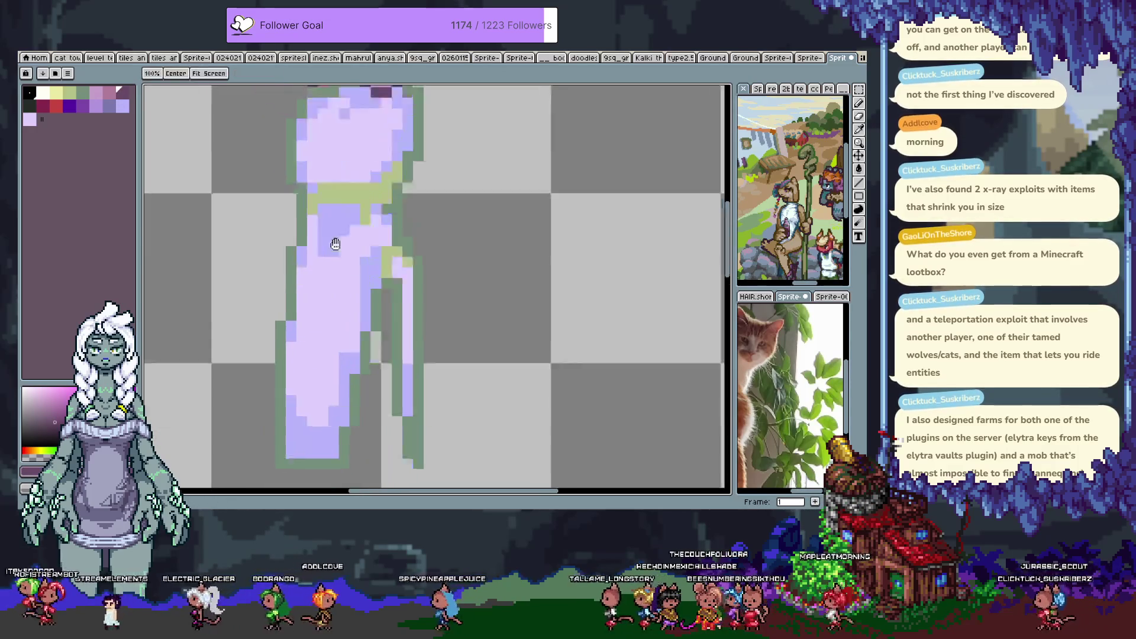
scroll(330, 241, down, 2)
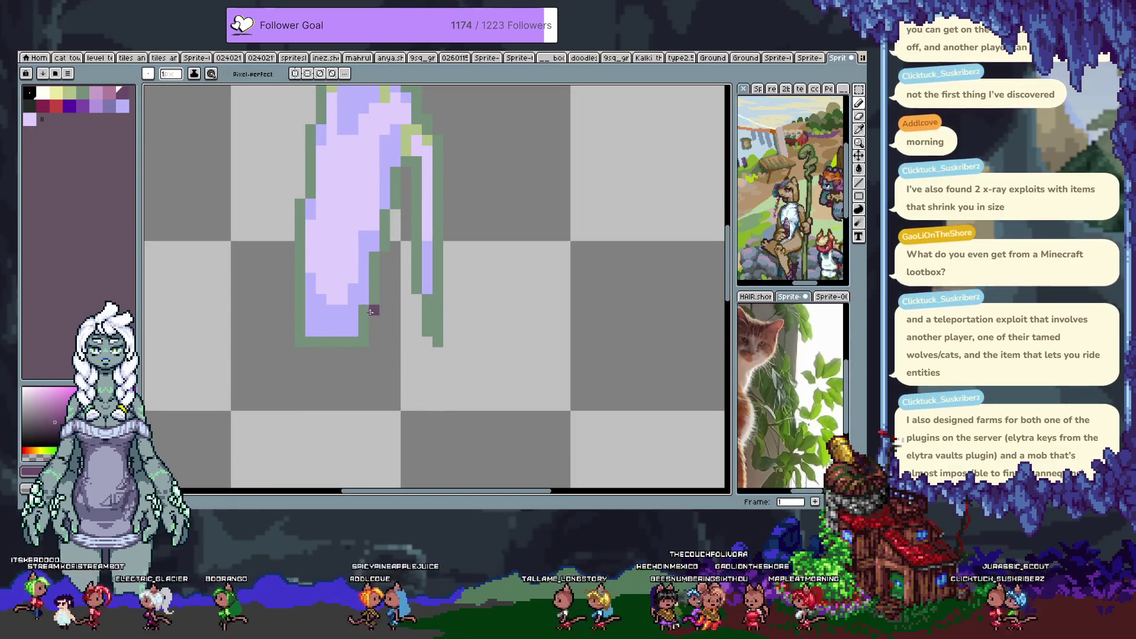
Undo the stray dark purple stroke and turn on Pixel-perfect drawing.
key(ctrl+z)
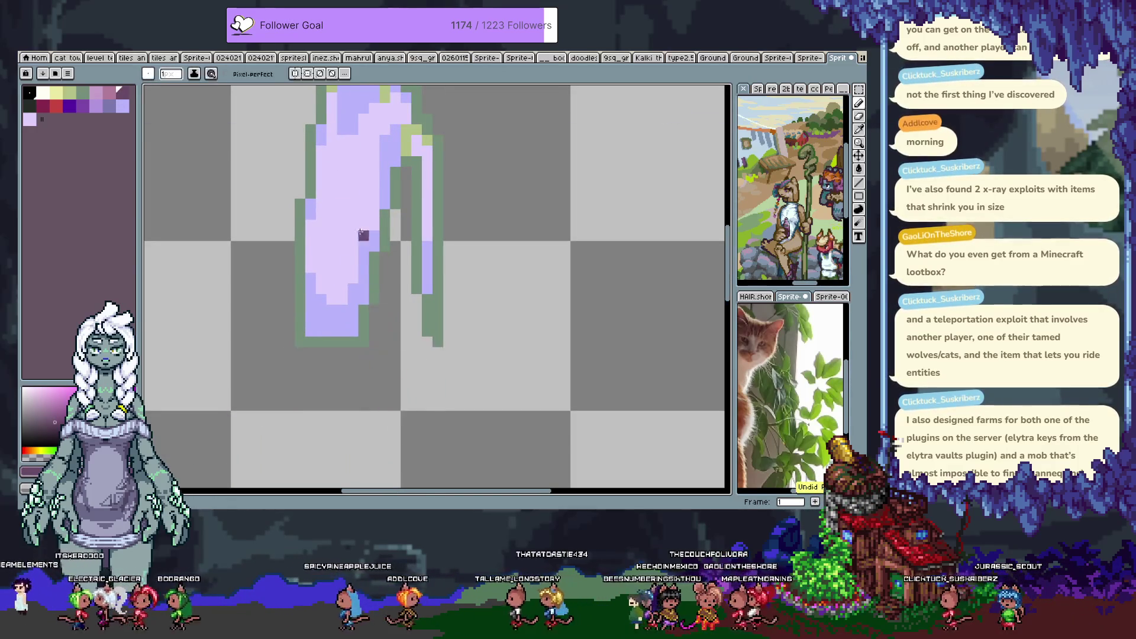
click(227, 74)
scroll(349, 232, down, 1)
scroll(349, 232, down, 1)
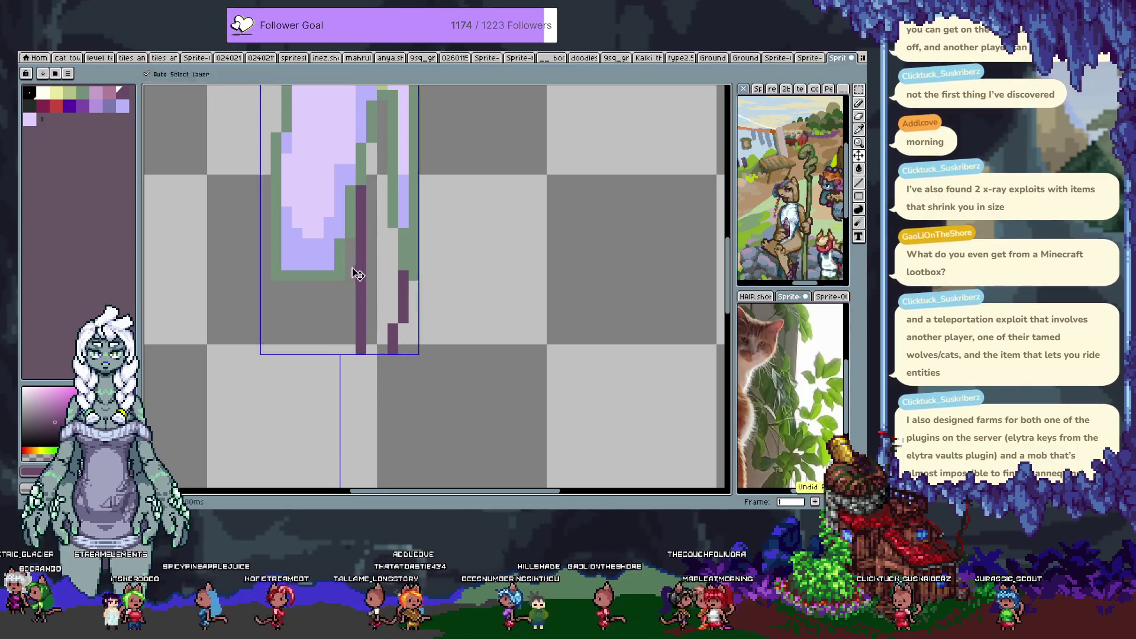
Draw a dark purple diagonal for the bent leg and add dark pixels at the hem.
scroll(333, 287, up, 1)
scroll(317, 192, up, 1)
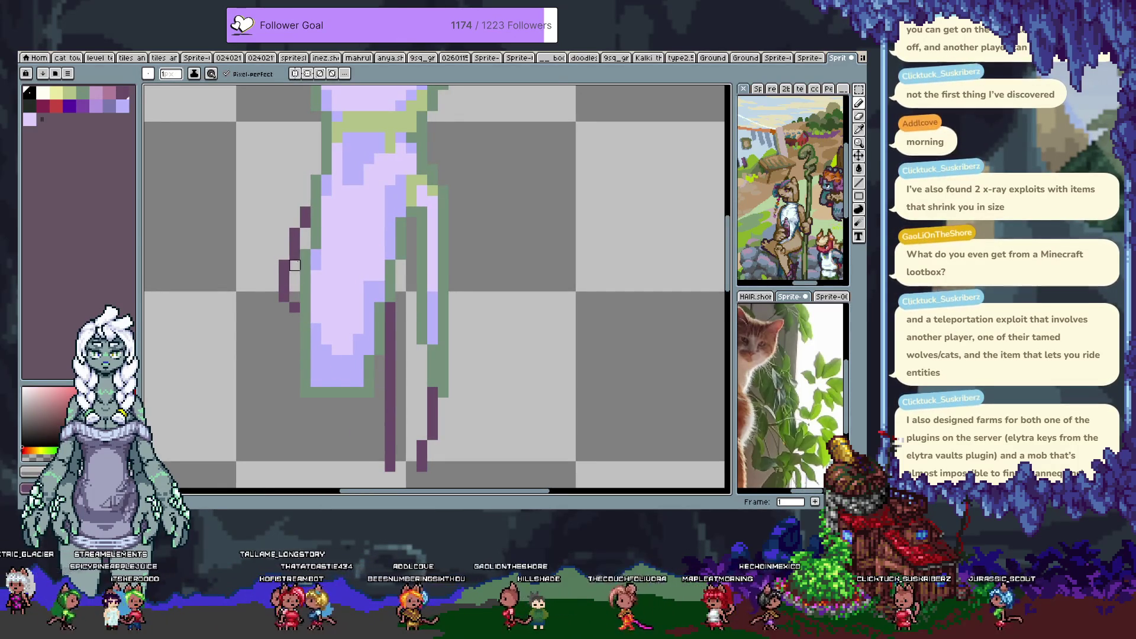
drag(280, 295, 267, 275)
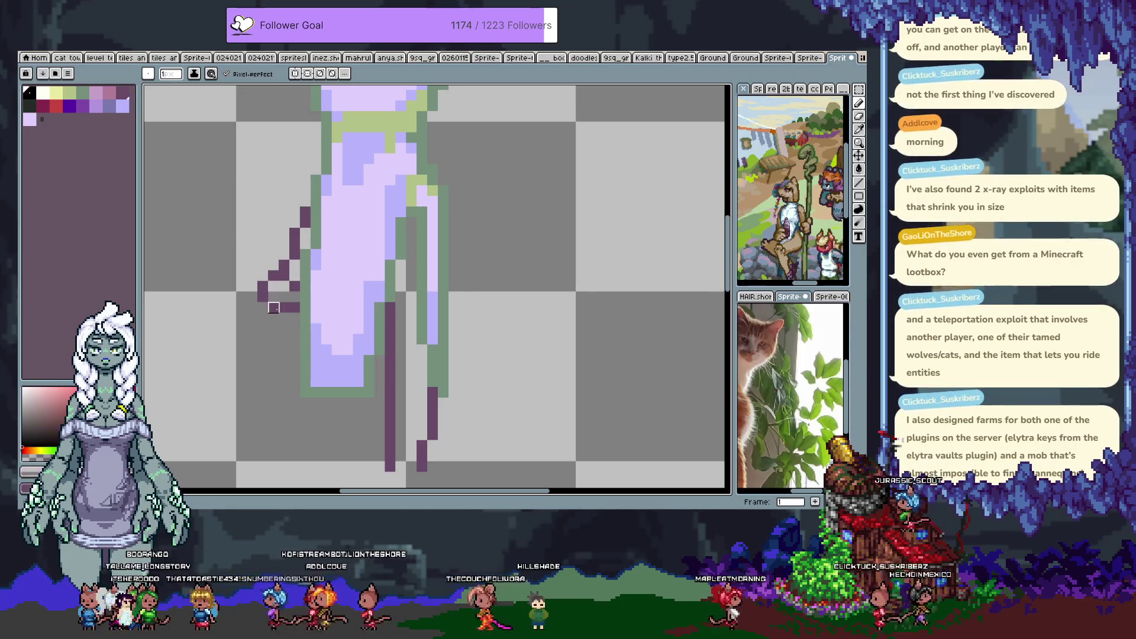
mouse_move(284, 307)
mouse_down()
mouse_move(294, 308)
mouse_move(287, 317)
mouse_up()
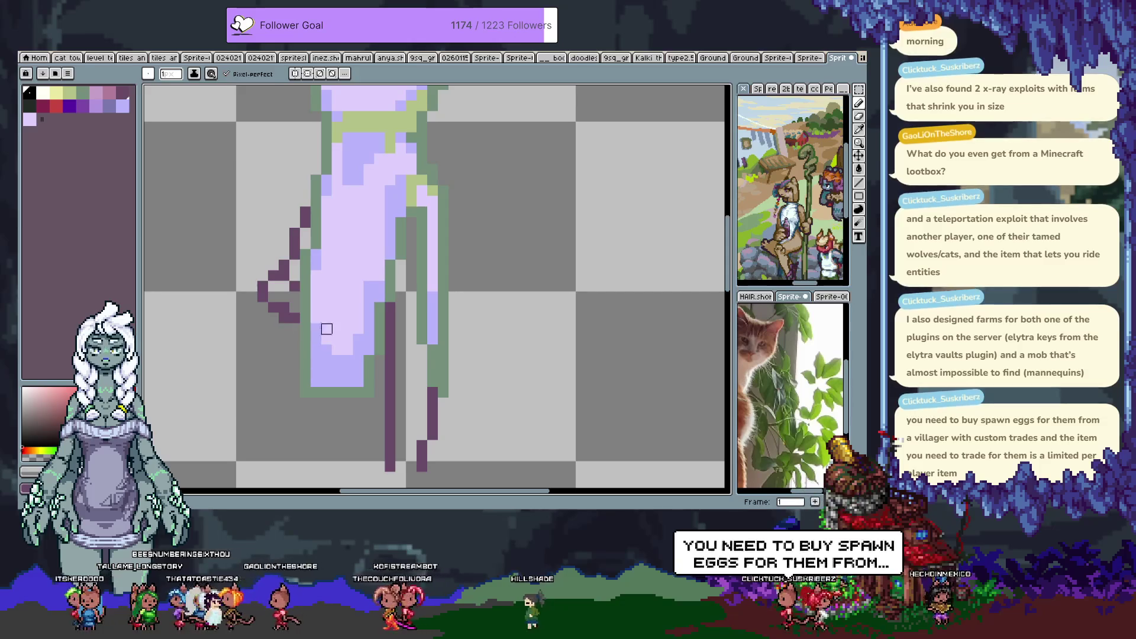
click(379, 371)
click(347, 392)
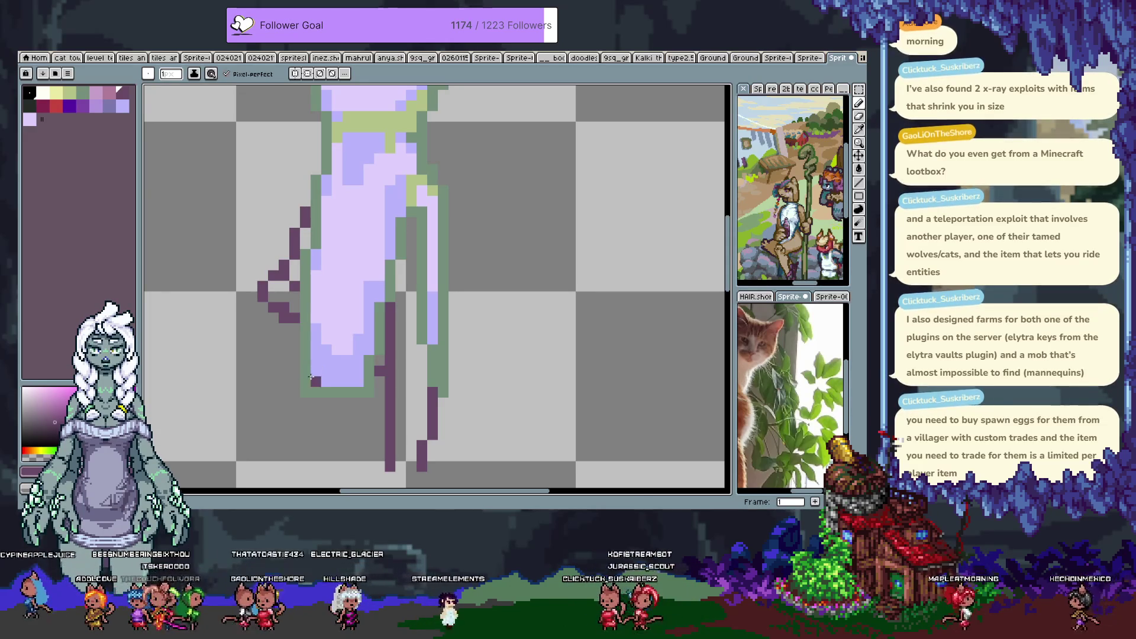
Add a dark pixel at the back leg's foot, then undo the unwanted extra strokes.
scroll(355, 337, down, 3)
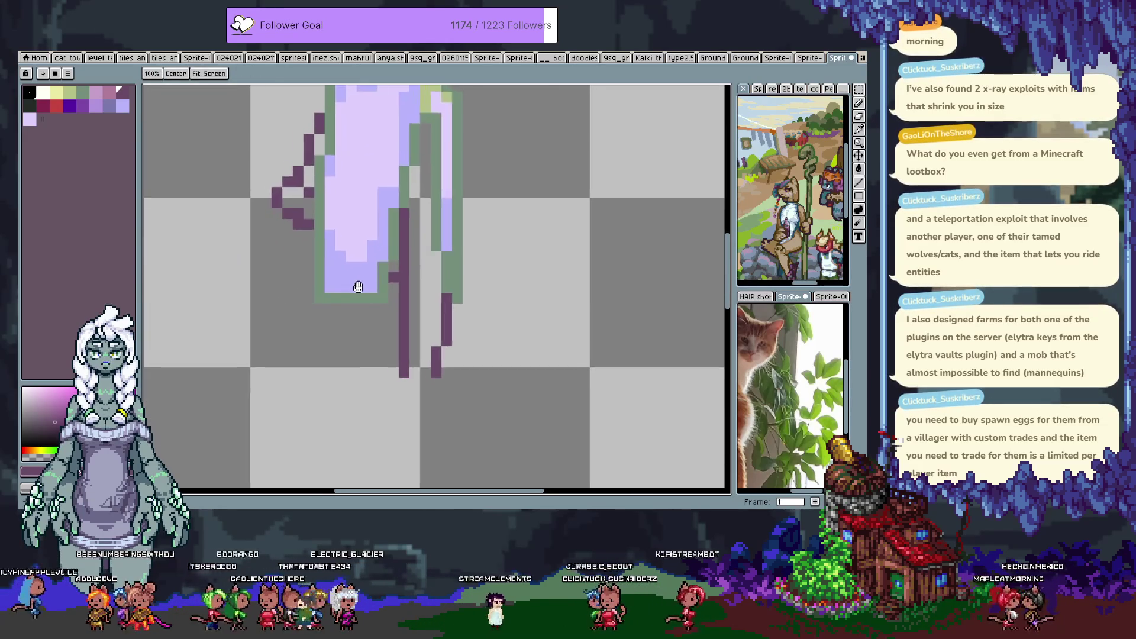
scroll(413, 340, up, 2)
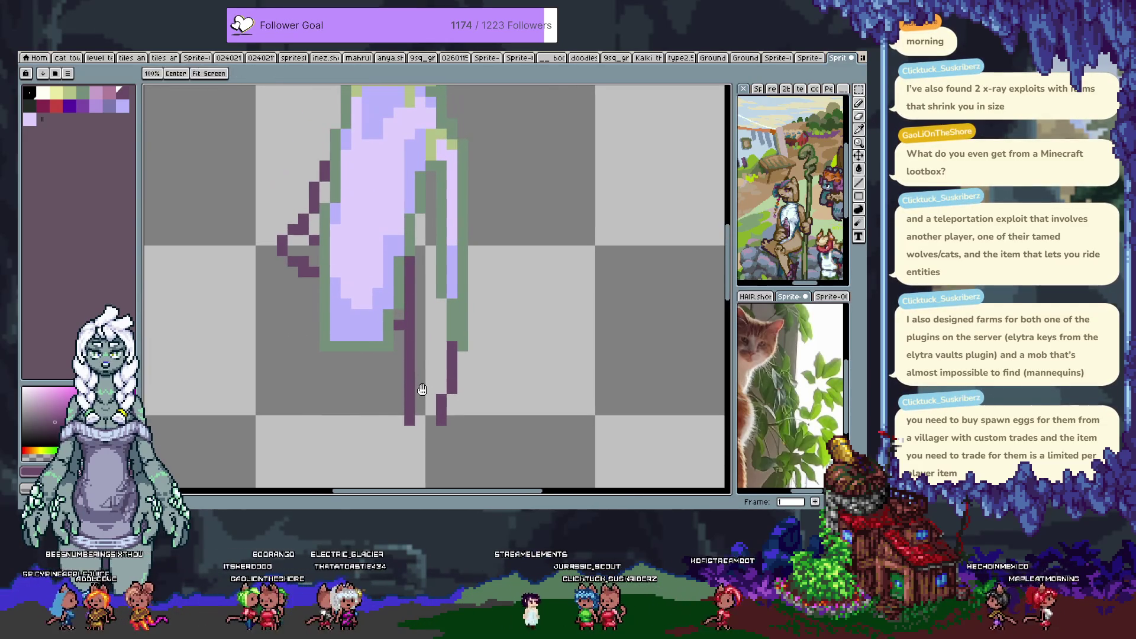
click(464, 390)
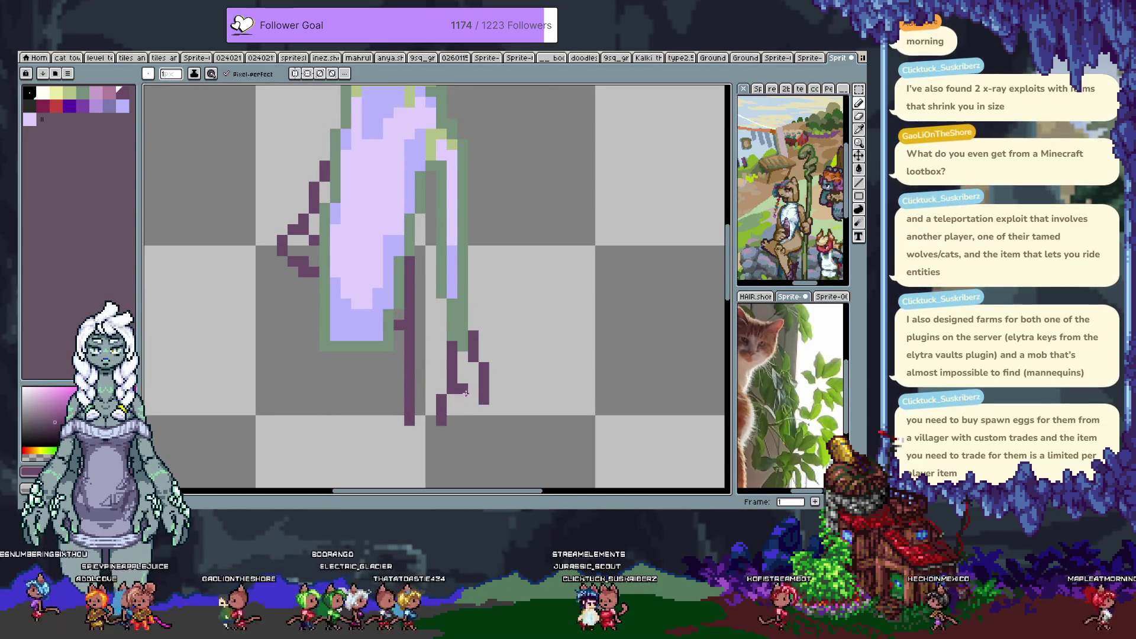
key(ctrl+z)
key(ctrl+z)
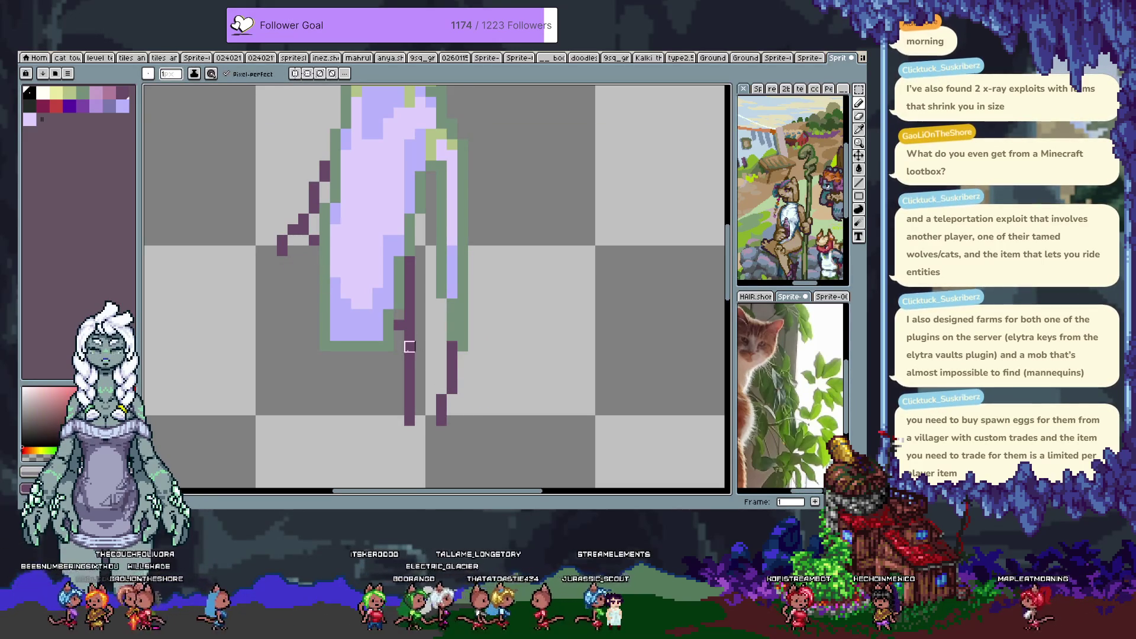
key(ctrl+z)
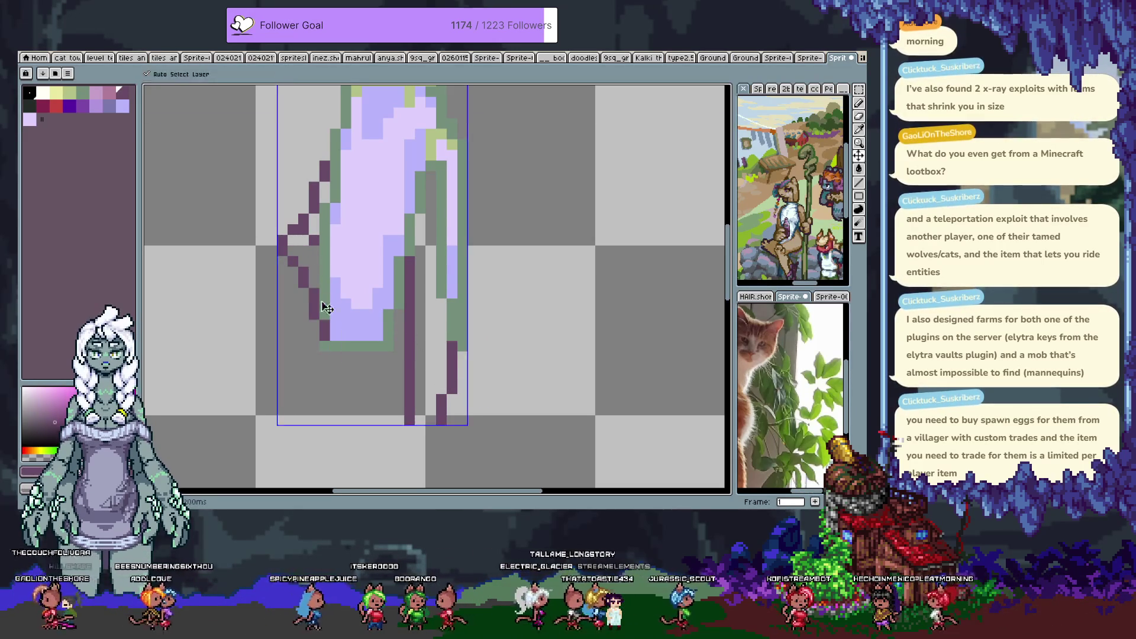
key(ctrl+z)
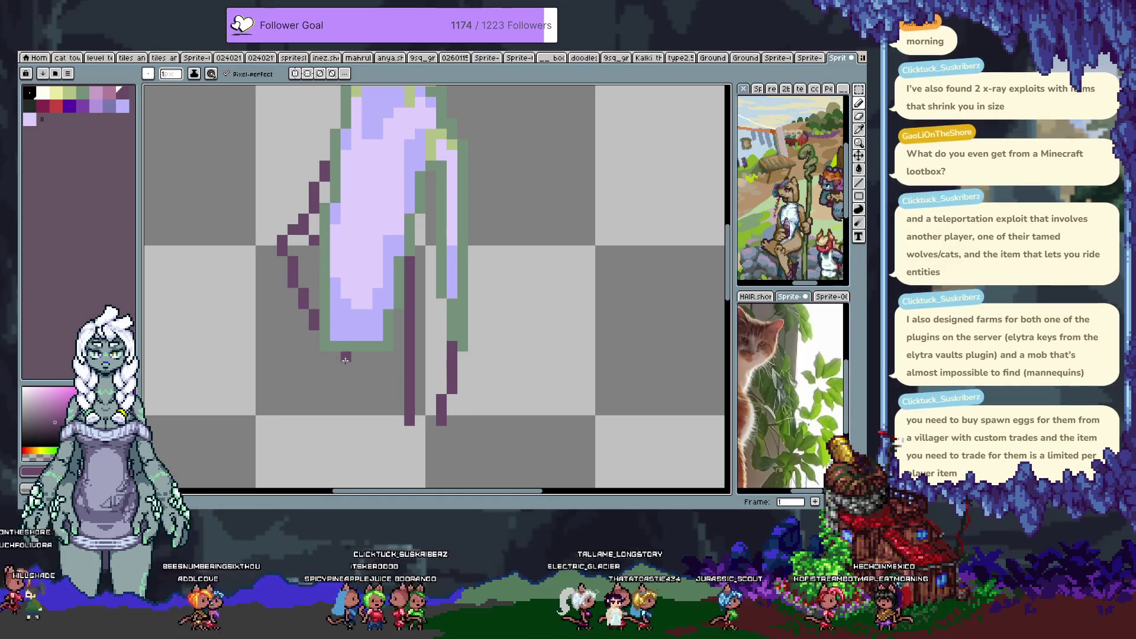
scroll(353, 269, up, 3)
scroll(378, 320, up, 2)
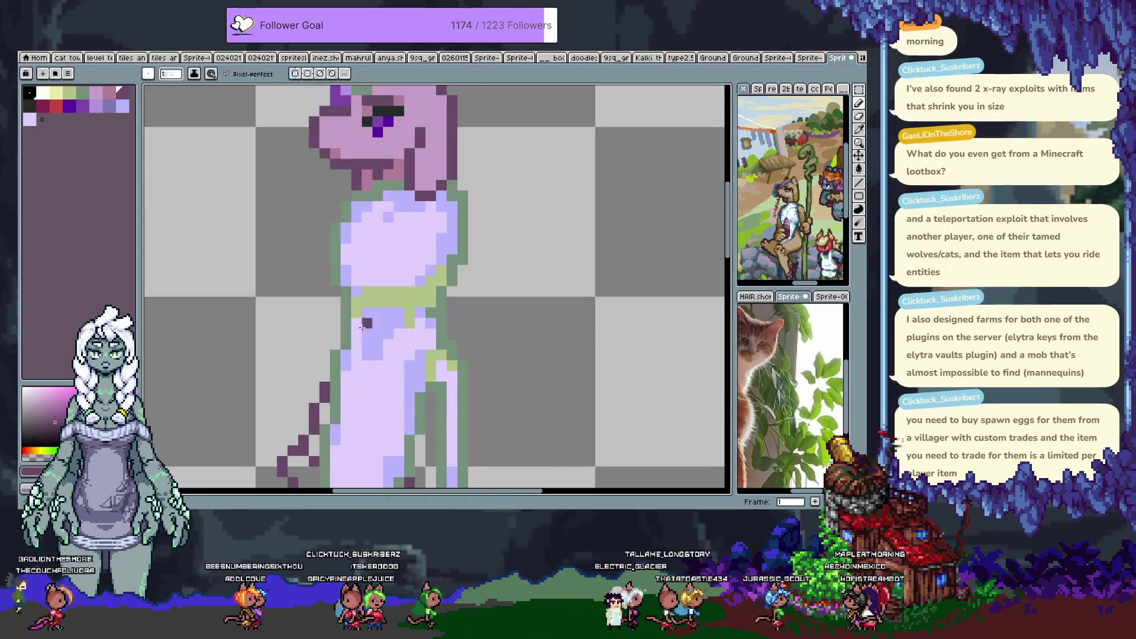
Try drawing a purple diagonal arm line down from the right shoulder.
drag(360, 284, 300, 261)
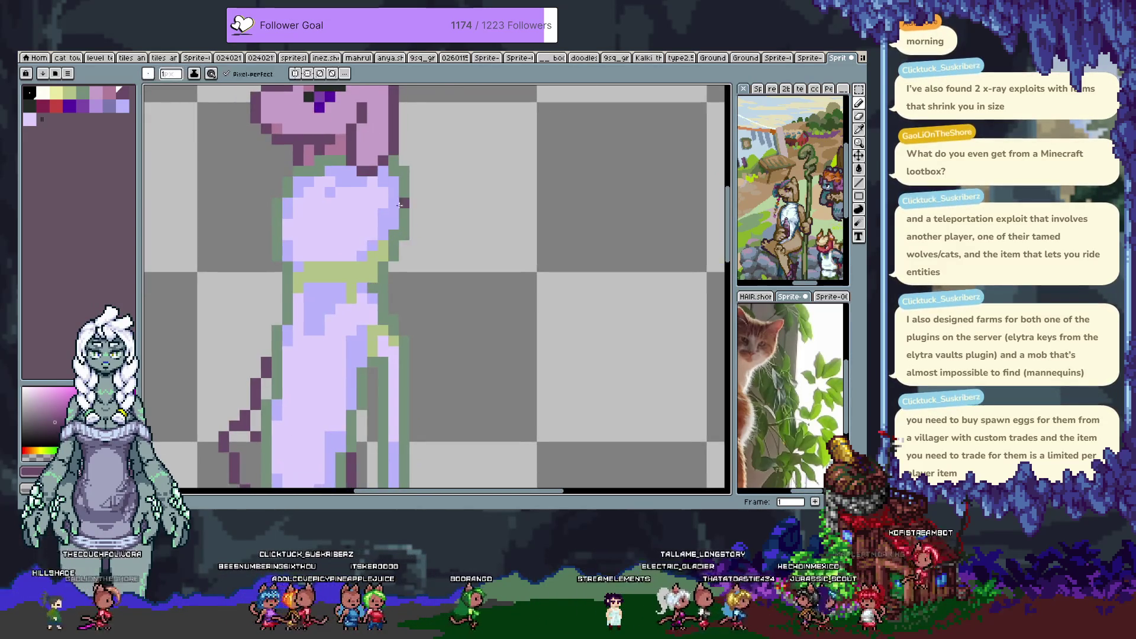
drag(407, 168, 449, 289)
key(ctrl+z)
drag(382, 224, 455, 296)
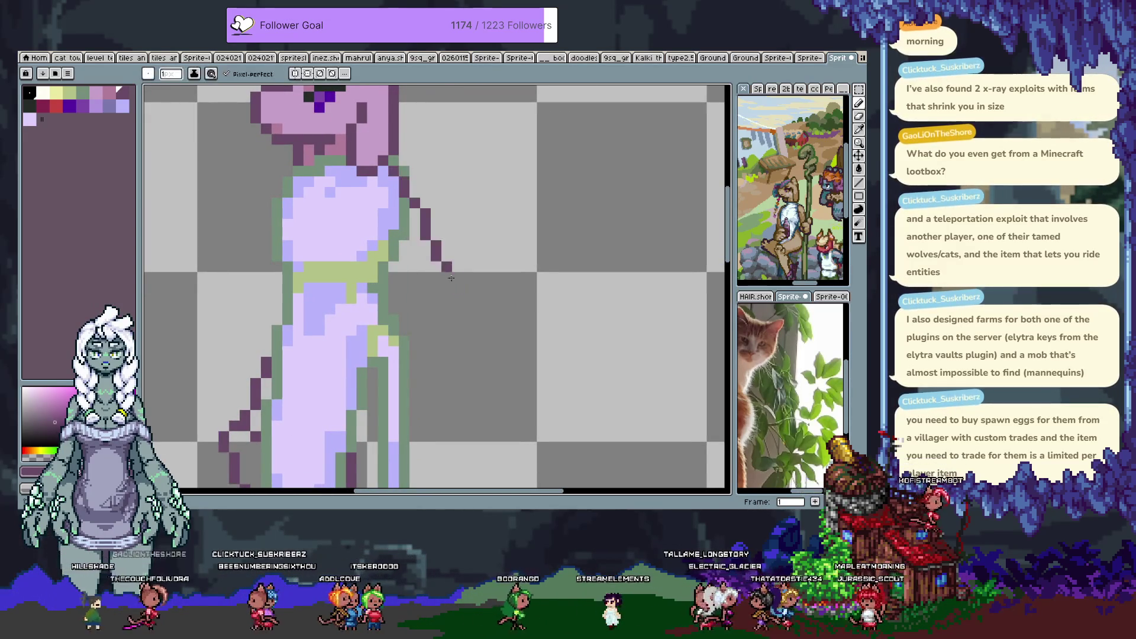
key(ctrl+z)
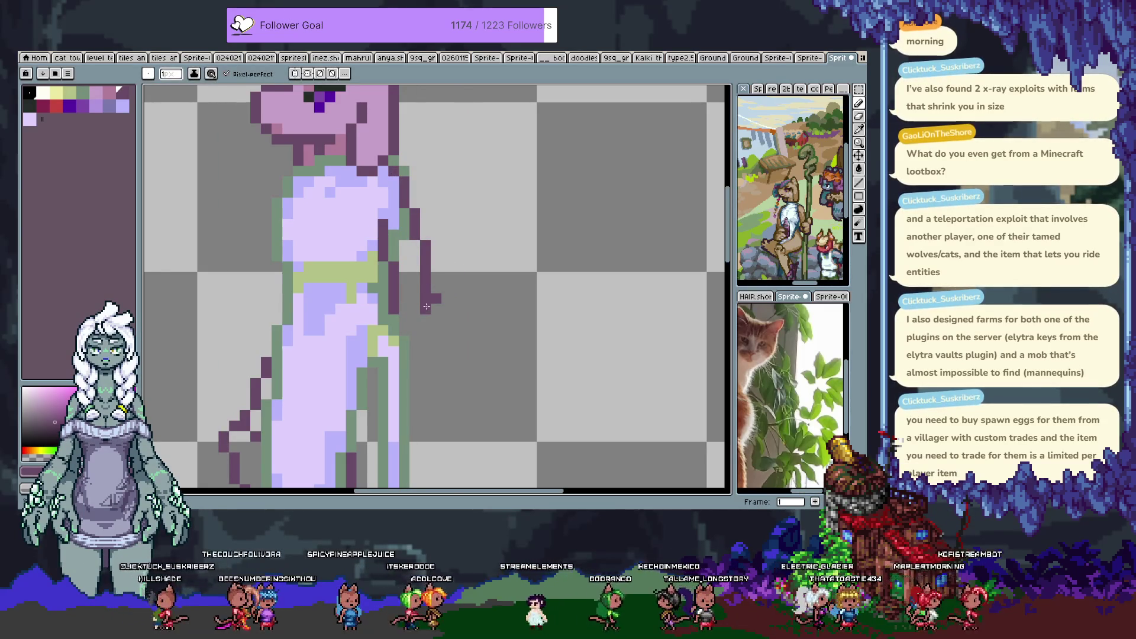
Undo the failed arm strokes and the stray pixel at the shoulder's end.
scroll(415, 352, up, 3)
scroll(417, 332, left, 3)
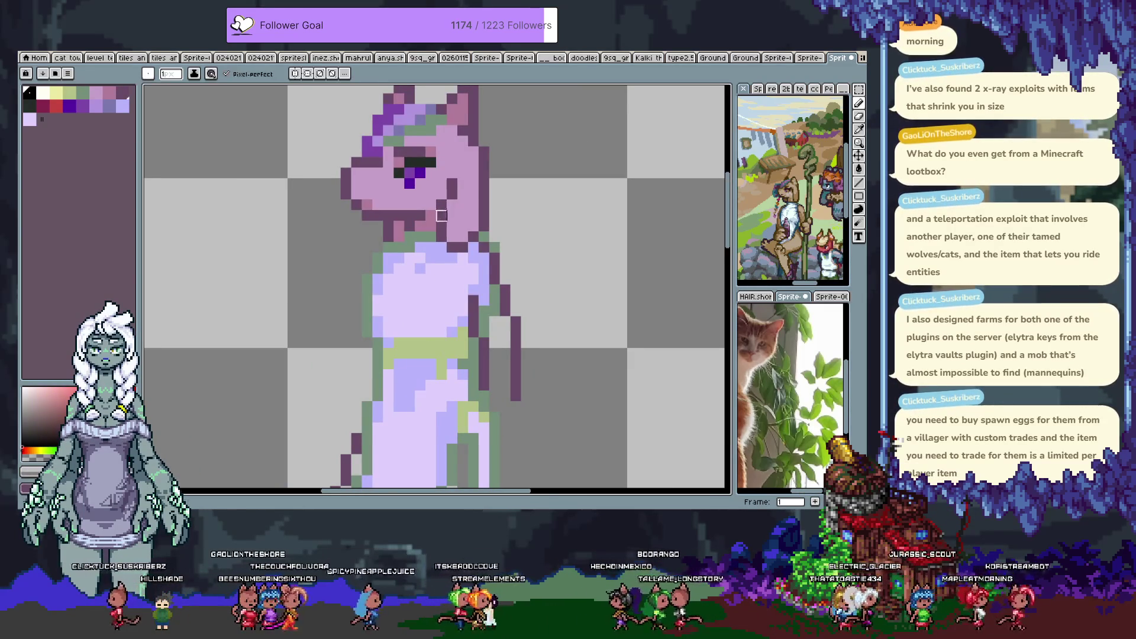
scroll(442, 215, down, 3)
scroll(441, 215, right, 3)
key(ctrl+z)
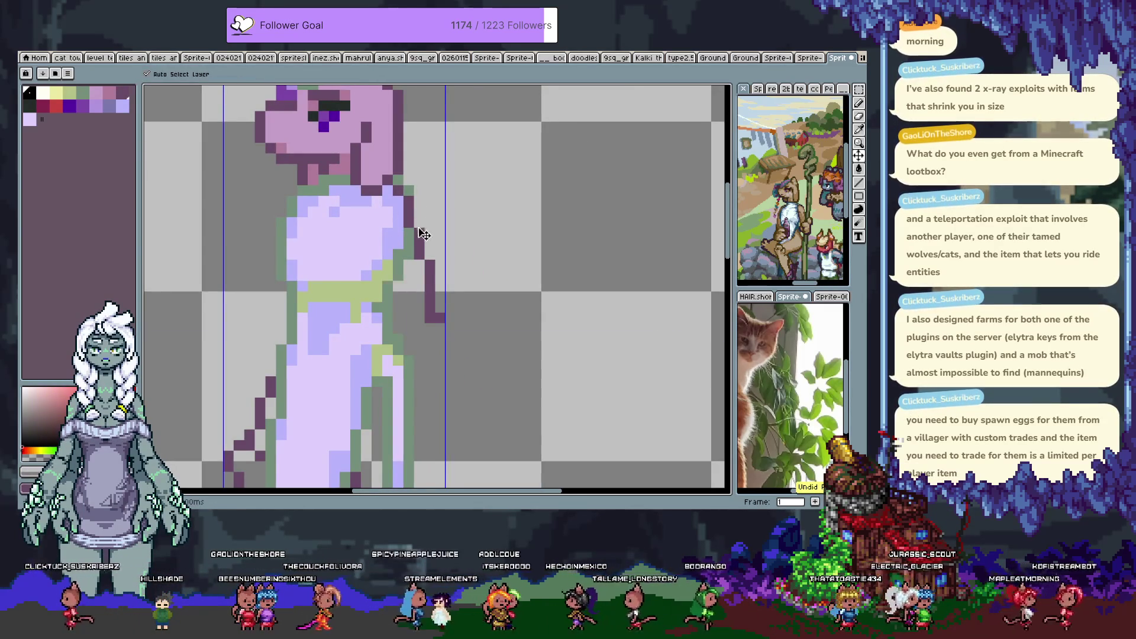
key(ctrl+z)
key(b)
key(ctrl+z)
key(z)
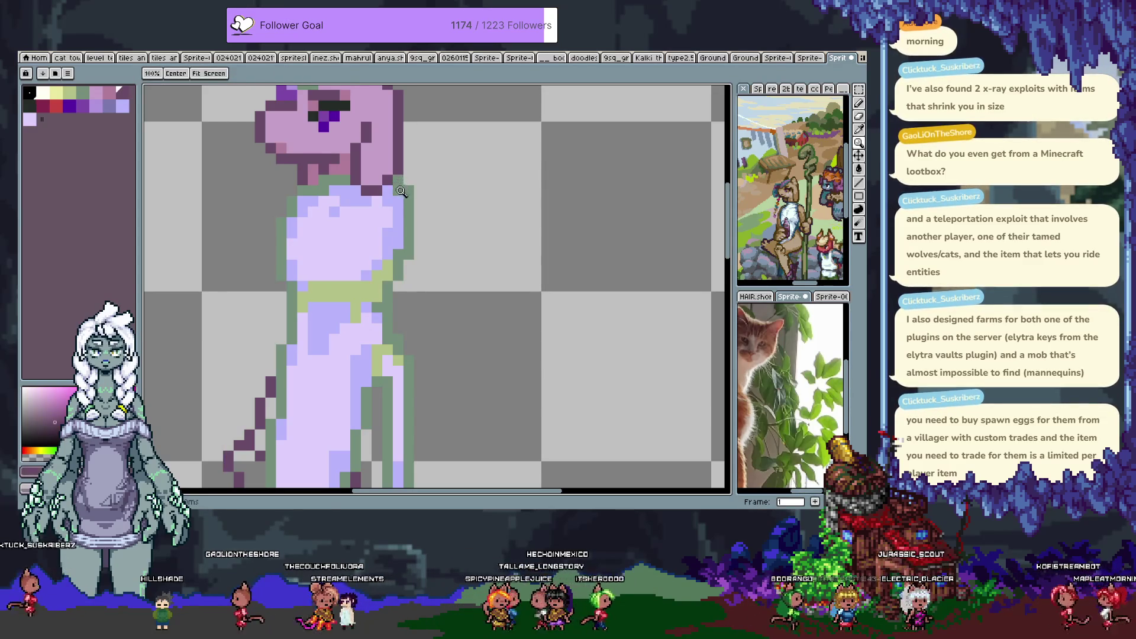
key(b)
key(ctrl+z)
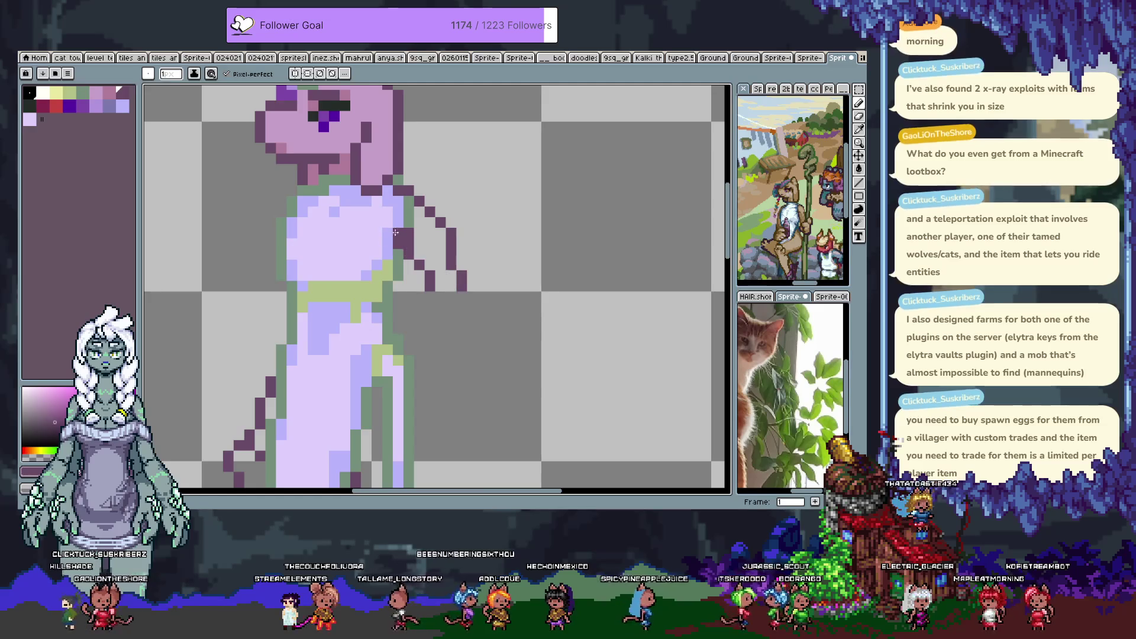
Sample a pinkish colour from the sprite and fill the upper arm with pink.
alt+click(381, 199)
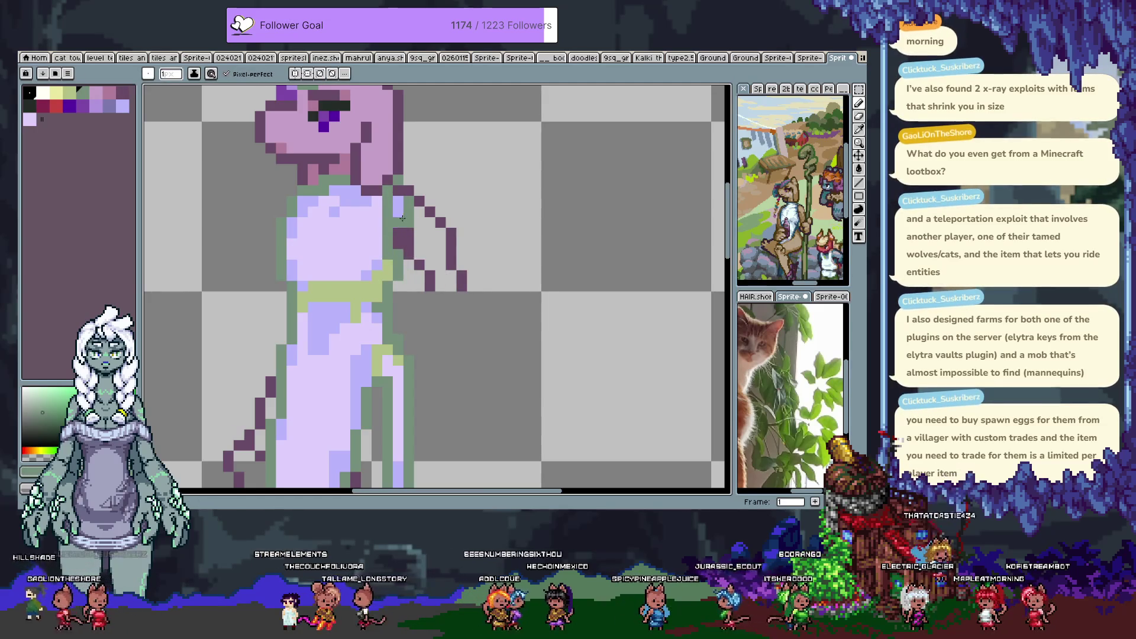
alt+click(400, 203)
drag(403, 231, 421, 213)
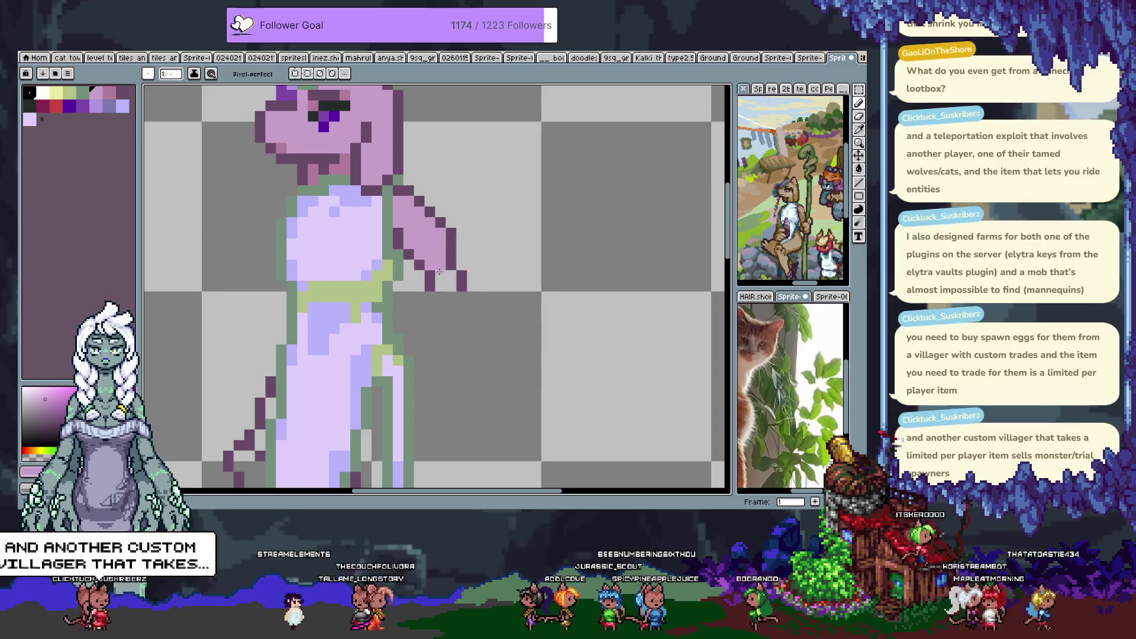
Outline the arm's inner and outer edges in a darker shade, removing a stray dark pixel.
alt+click(449, 236)
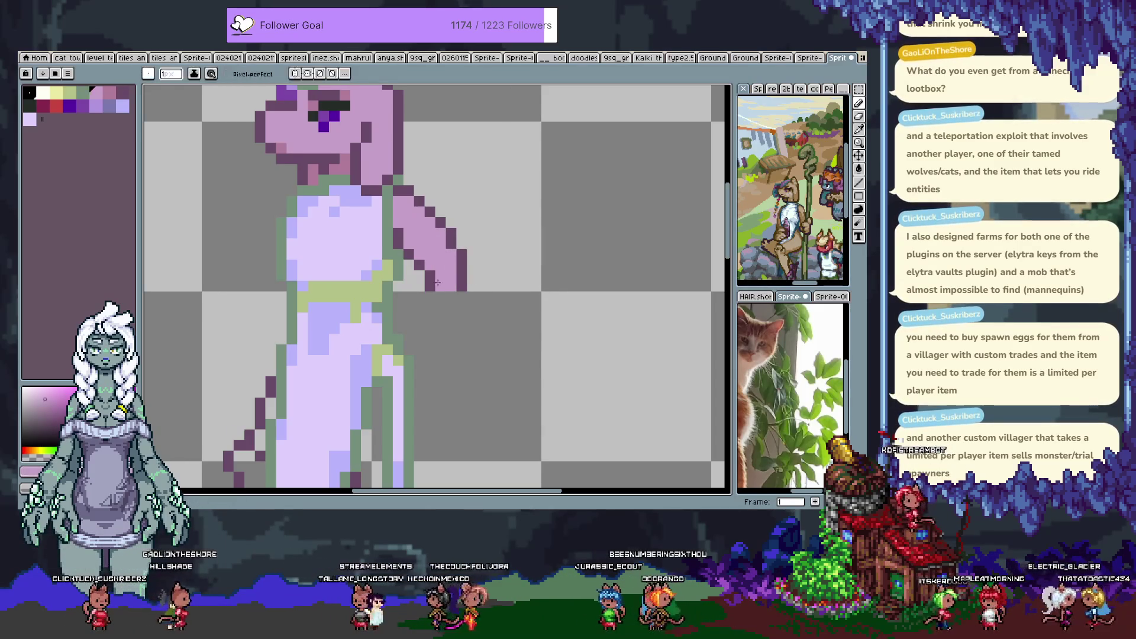
alt+click(444, 253)
alt+click(447, 287)
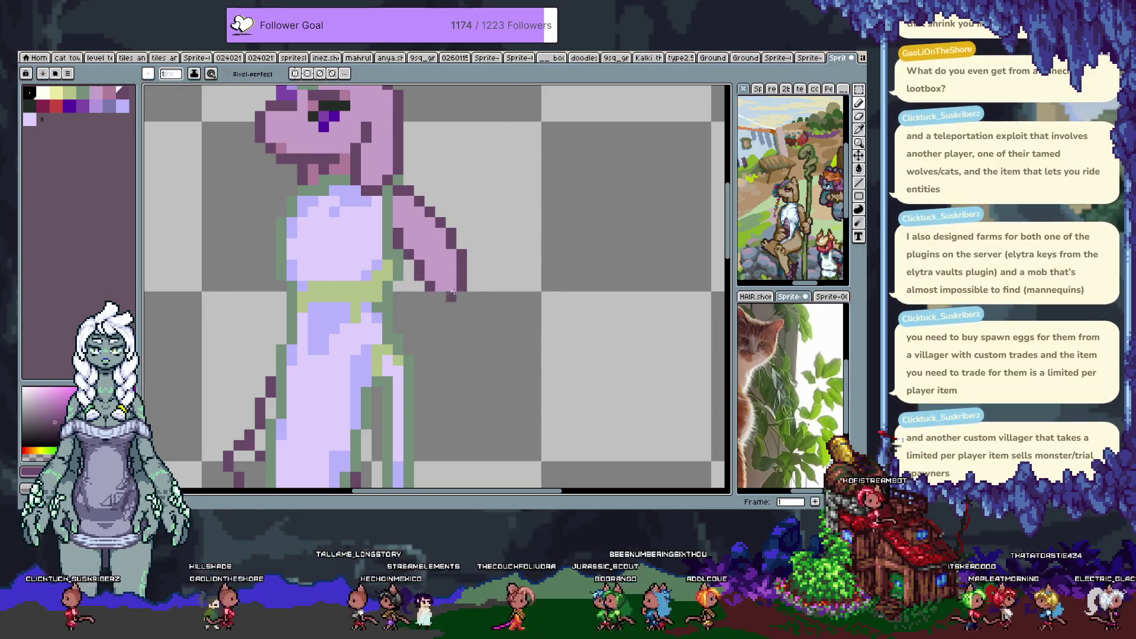
click(448, 294)
key(ctrl+z)
drag(419, 329, 408, 255)
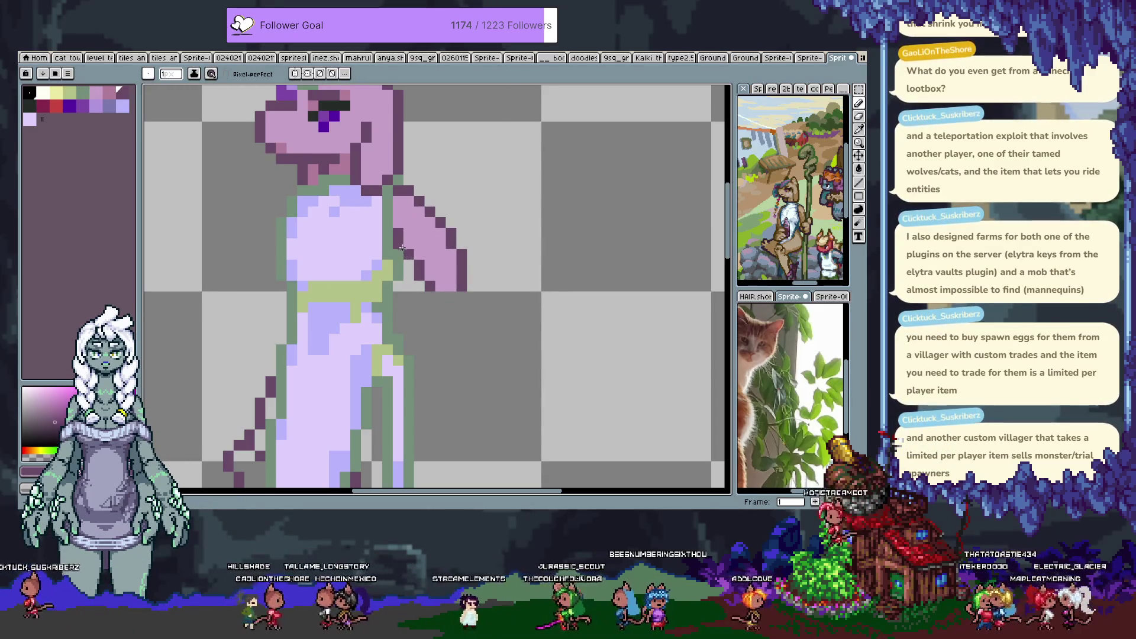
drag(440, 219, 452, 342)
drag(455, 219, 453, 302)
Repaint the dark inner arm lines pink and recentre the view on the figure.
alt+click(430, 254)
drag(409, 236, 428, 326)
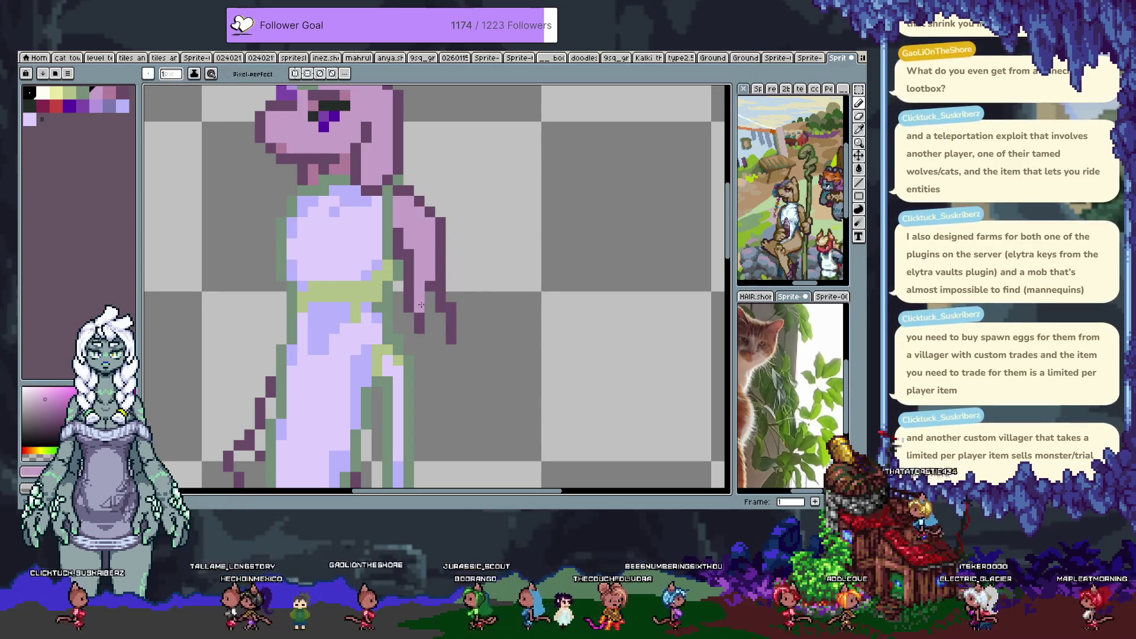
drag(390, 242, 409, 272)
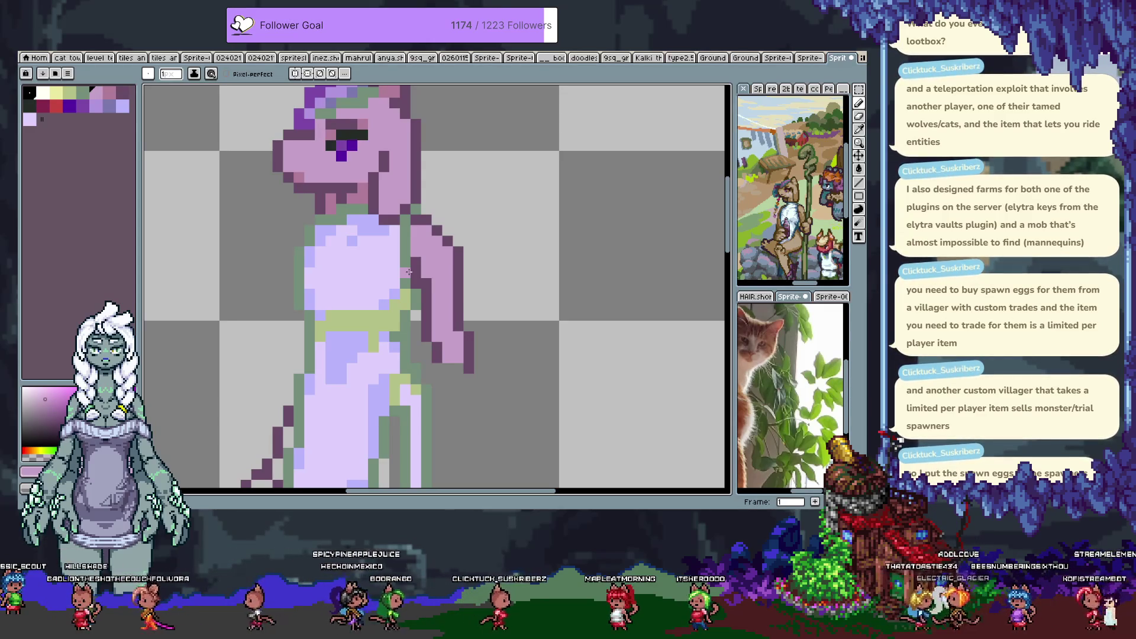
mouse_move(357, 211)
mouse_down()
mouse_move(376, 281)
mouse_move(327, 211)
mouse_up()
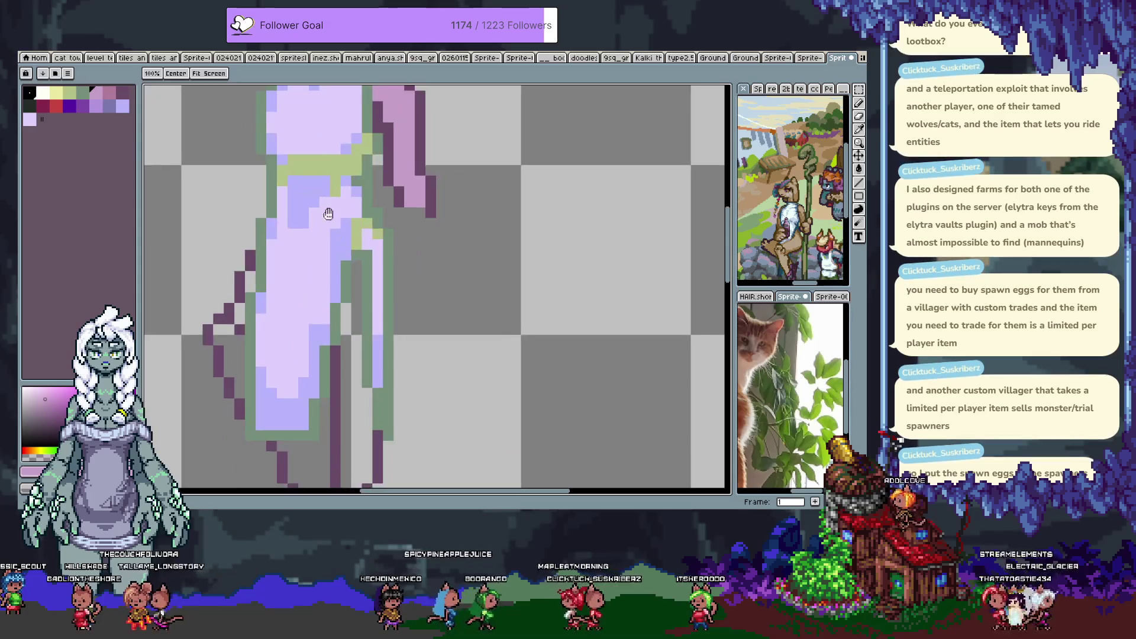
Sample the dress's lavender and paint over the green and blue pixels.
drag(378, 471, 381, 342)
drag(393, 166, 370, 243)
key(b)
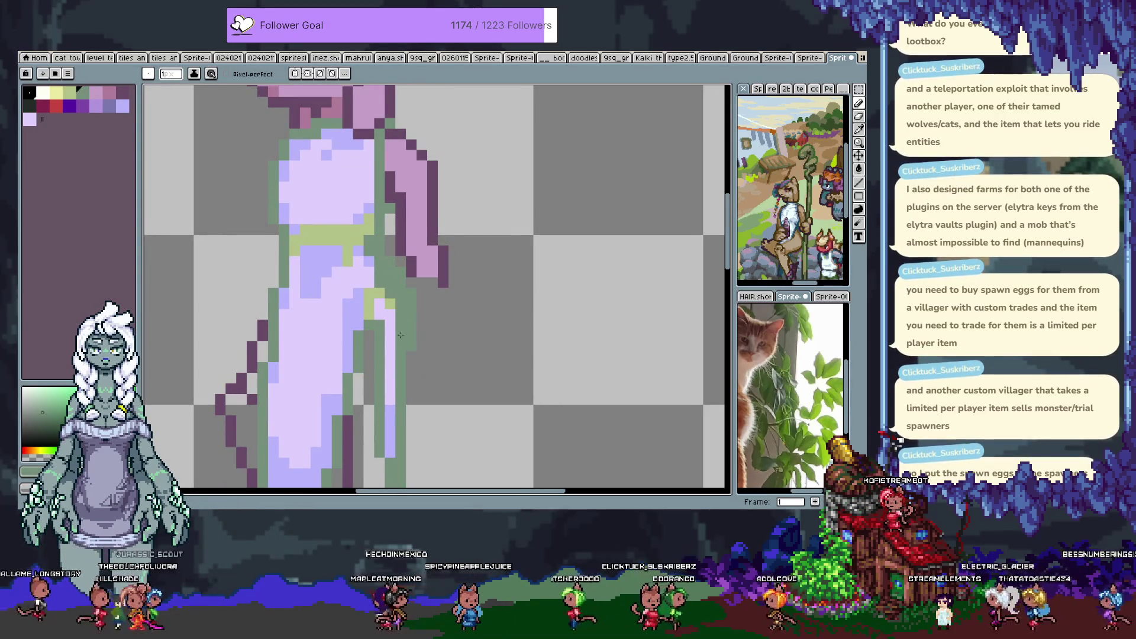
key(i)
click(373, 267)
drag(390, 254, 382, 313)
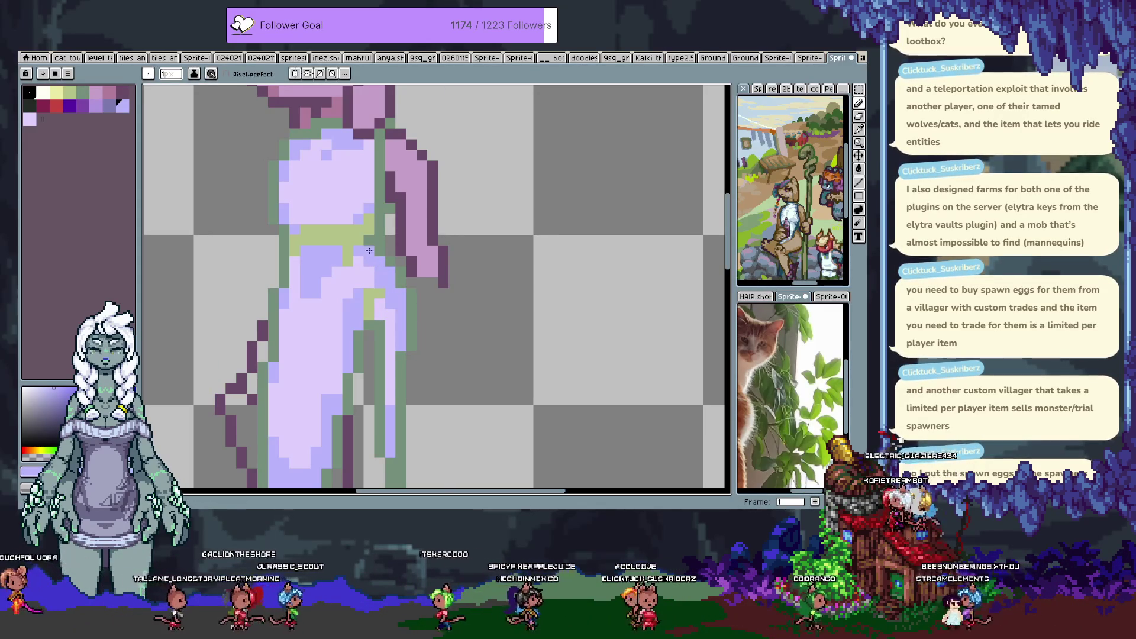
scroll(369, 250, up, 3)
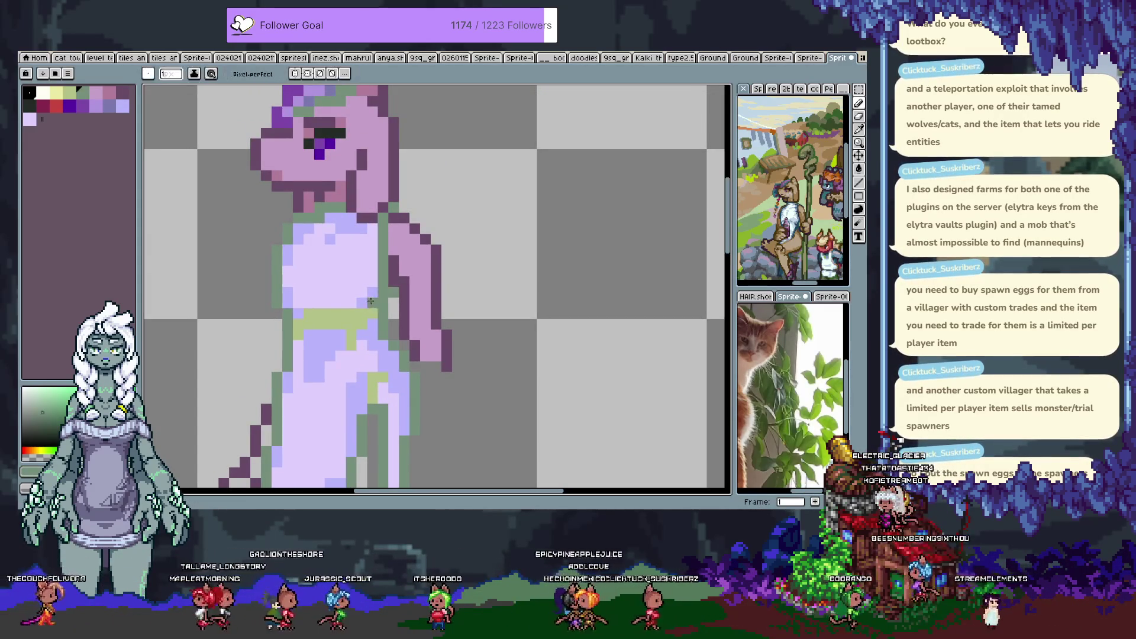
Switch to light lavender and keep touching up the dress further up the figure.
alt+click(361, 260)
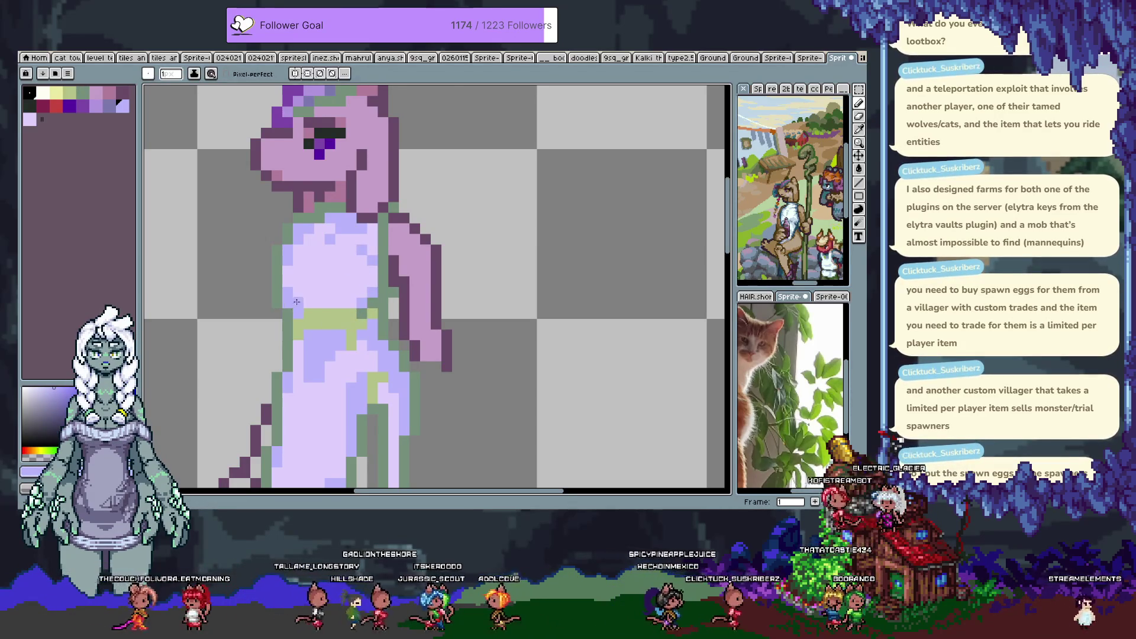
key(ctrl)
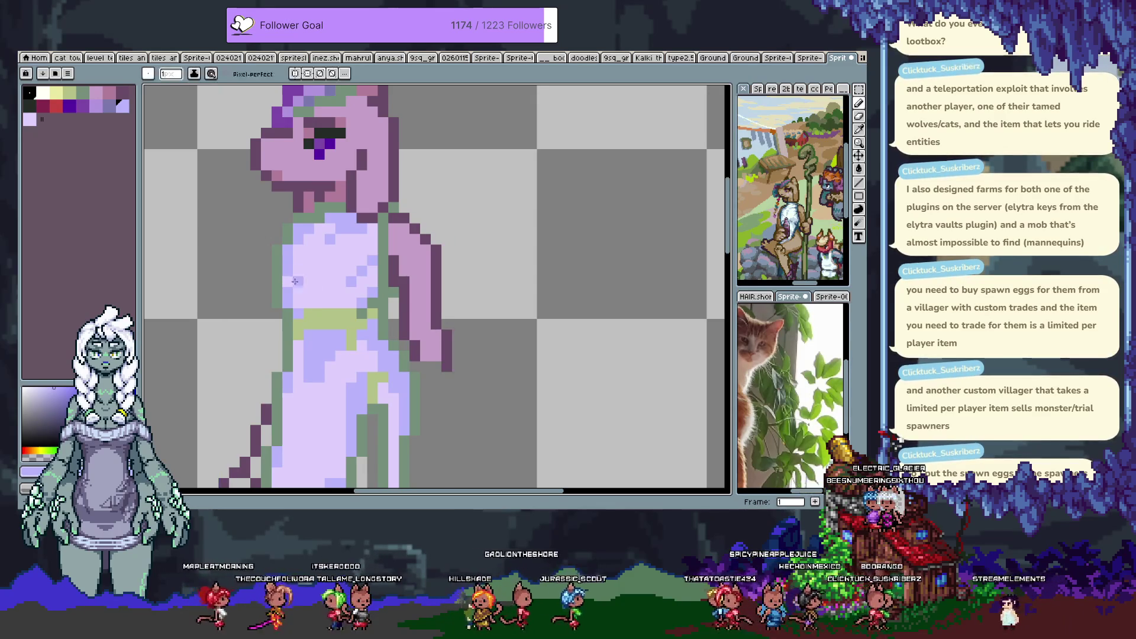
drag(332, 362, 300, 245)
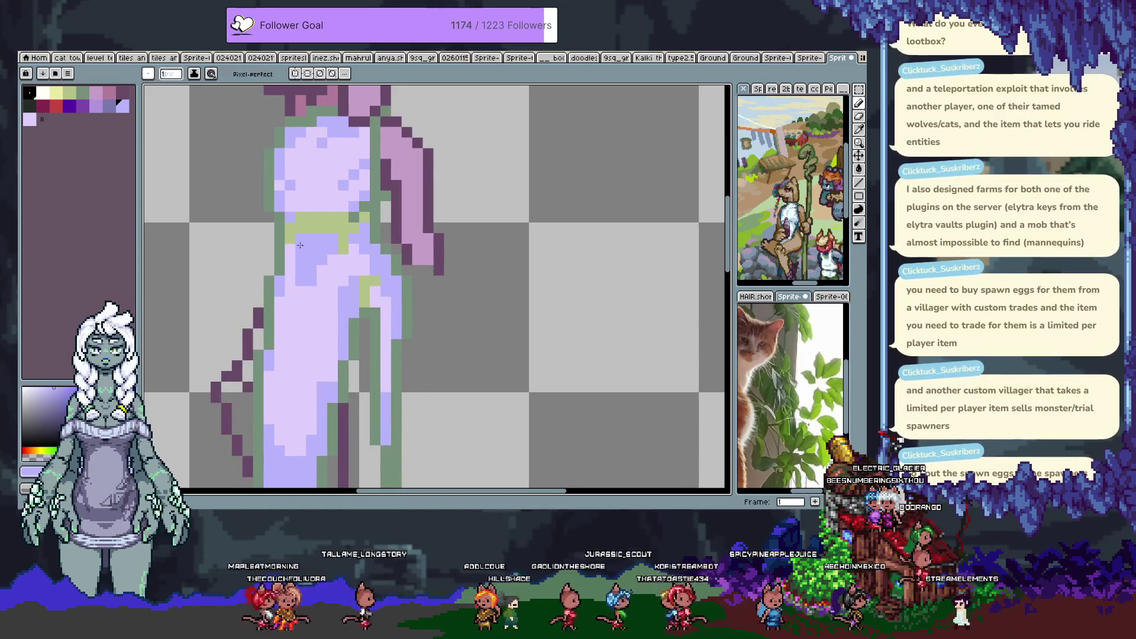
key(alt)
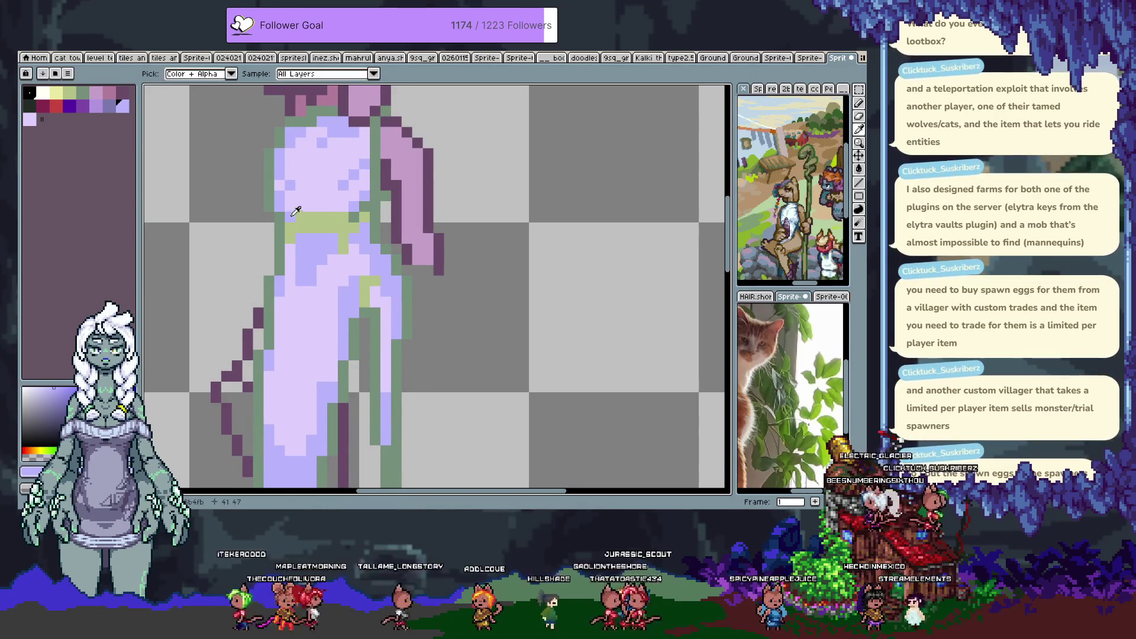
drag(296, 211, 307, 313)
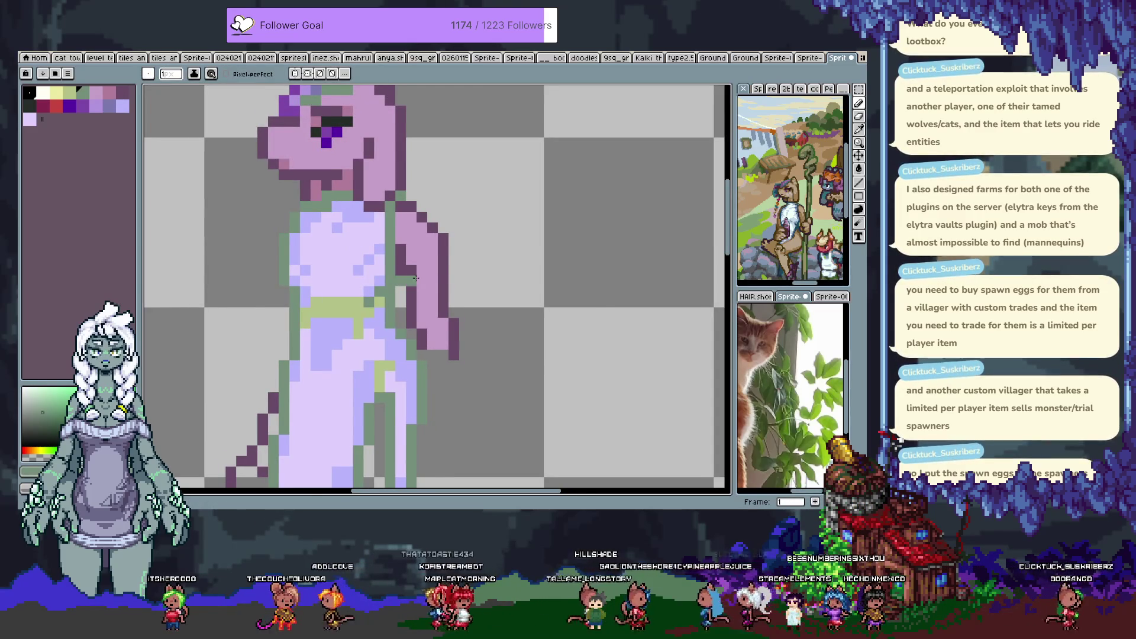
scroll(418, 282, down, 2)
drag(415, 278, 420, 280)
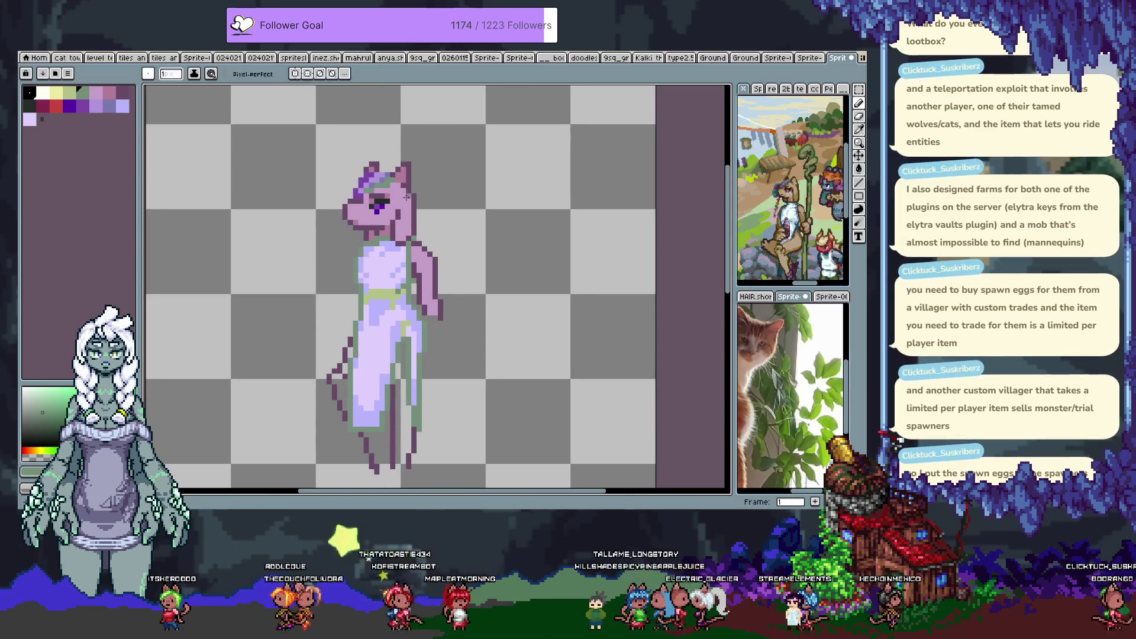
Draw the dark arm outline reaching left with a raised, looped hand.
drag(433, 322, 430, 355)
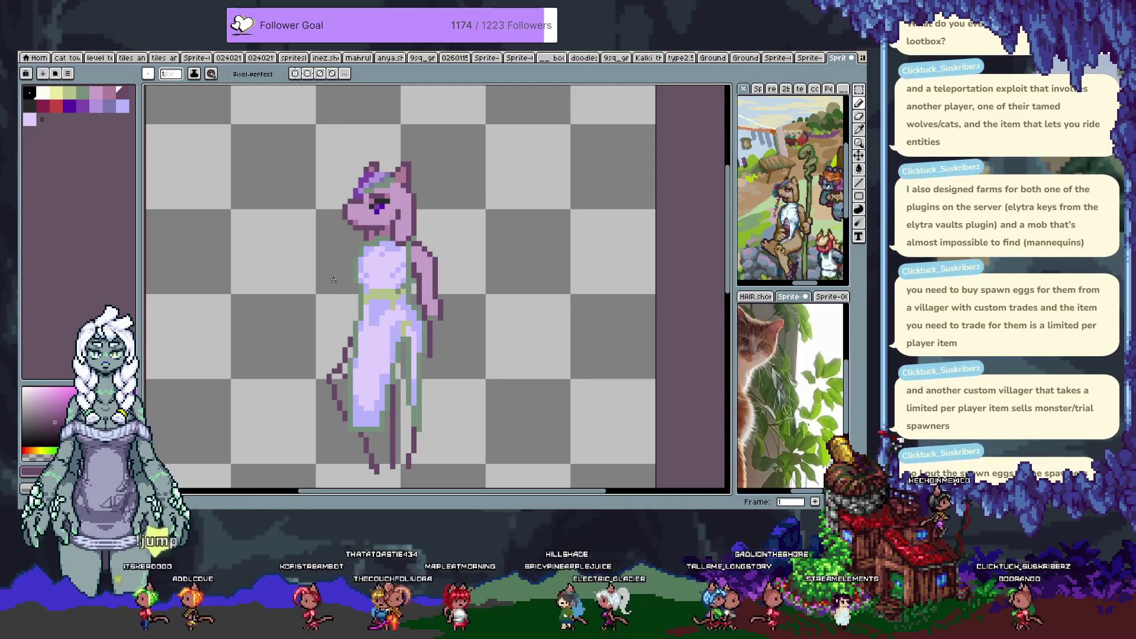
mouse_move(354, 259)
mouse_down()
mouse_move(282, 250)
mouse_move(295, 255)
mouse_move(299, 303)
mouse_move(324, 333)
mouse_move(302, 307)
mouse_up()
key(v)
key(b)
key(e)
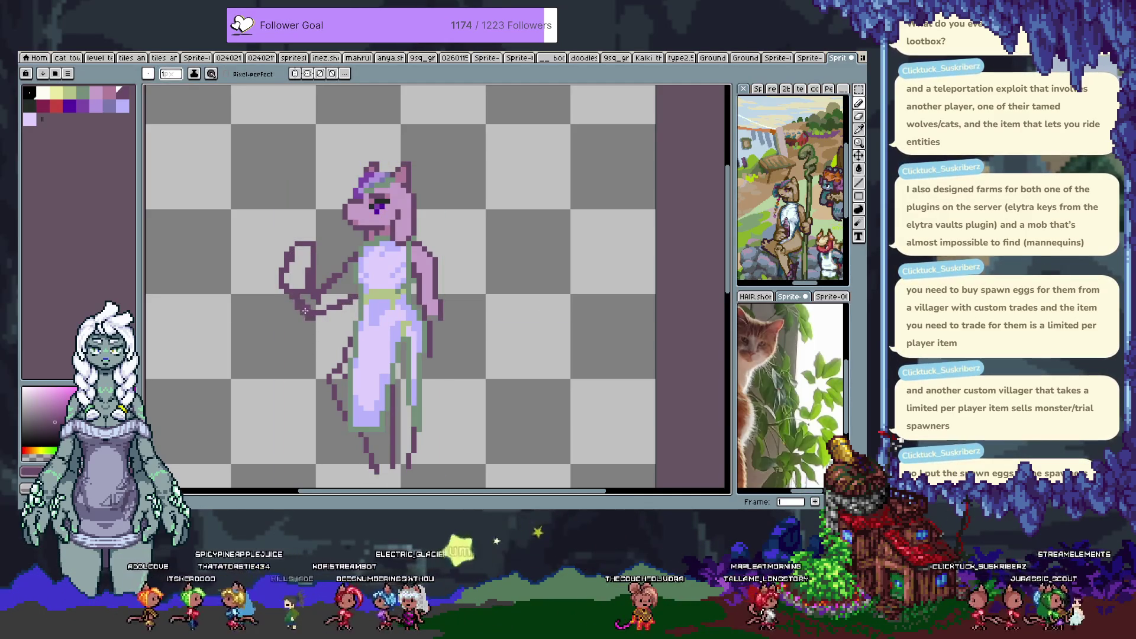
key(b)
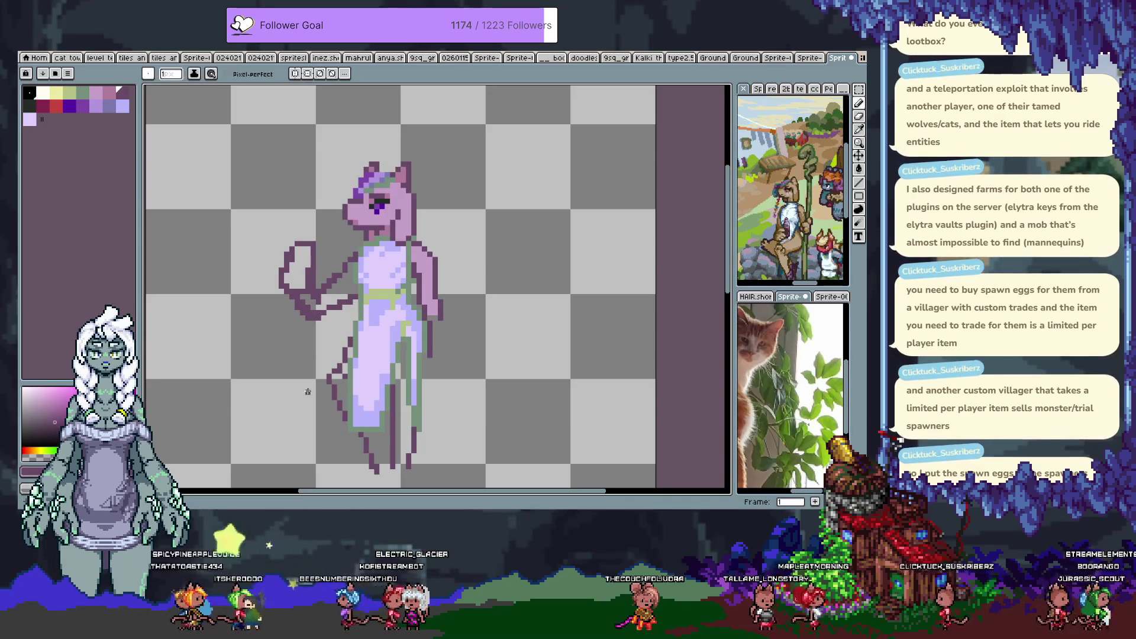
Sample the dress's lavender and the belt's green, then go to the empty second frame.
alt+click(362, 259)
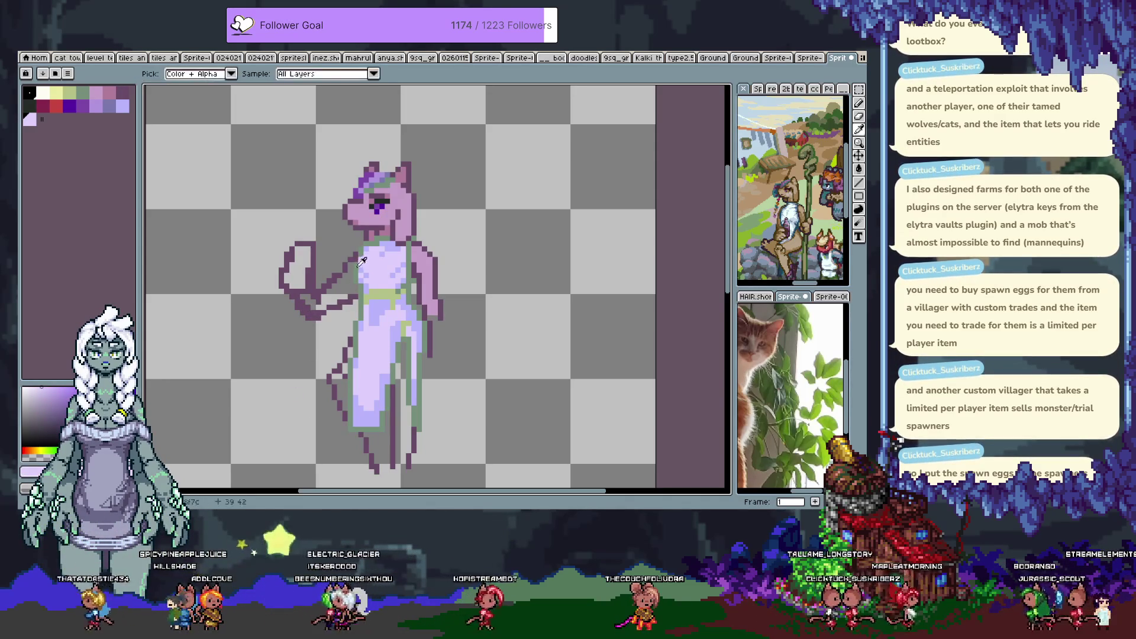
alt+click(357, 259)
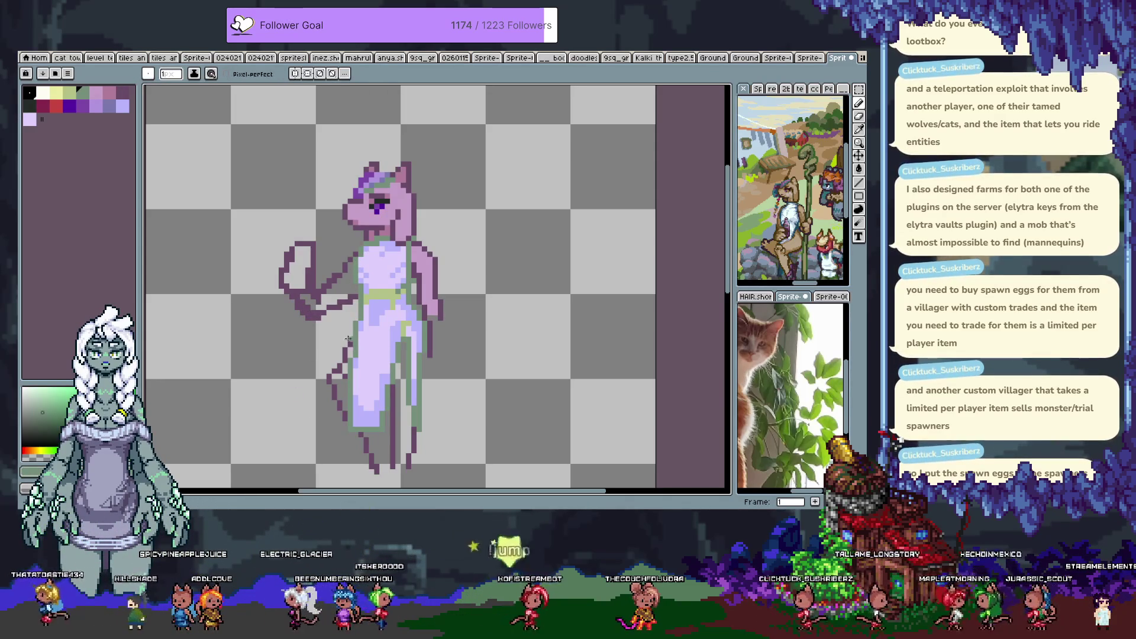
alt+click(365, 293)
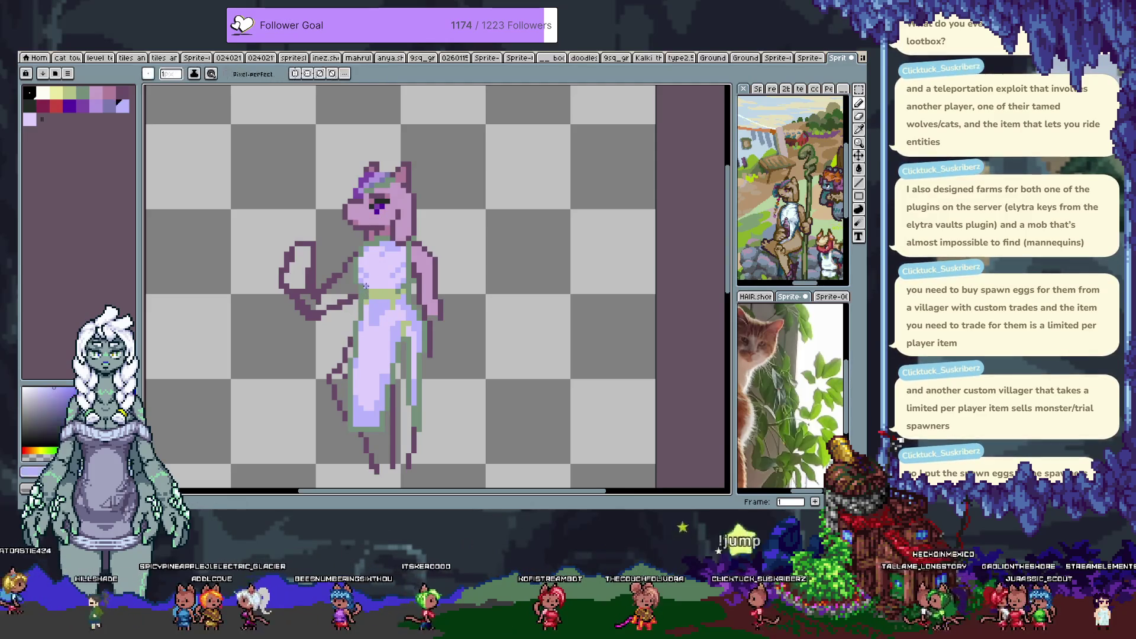
alt+click(370, 297)
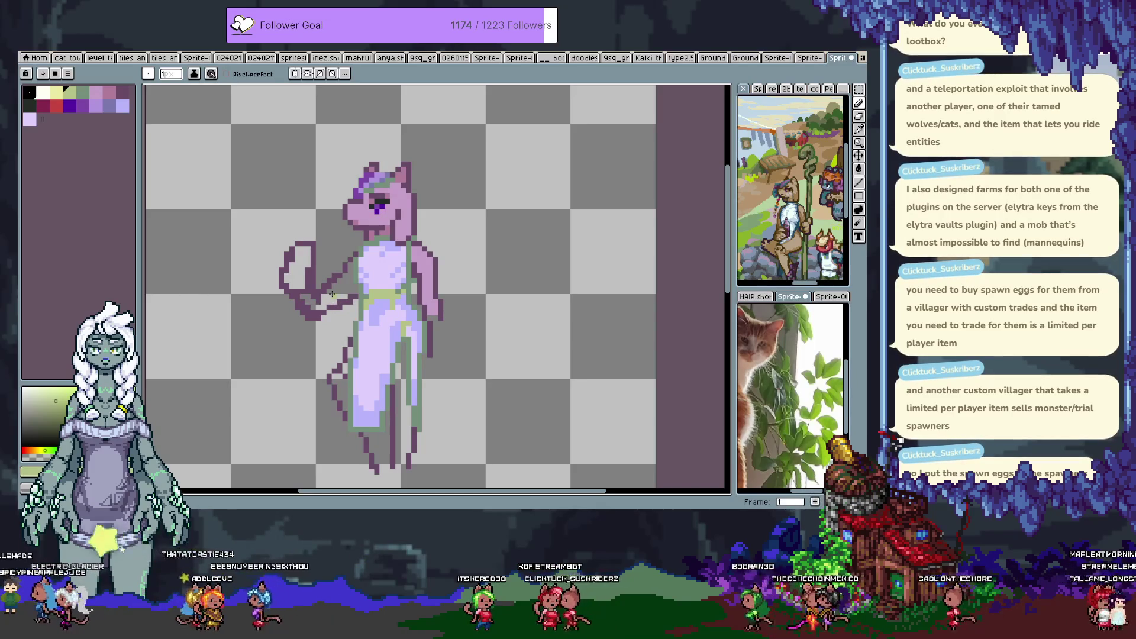
scroll(301, 319, up, 2)
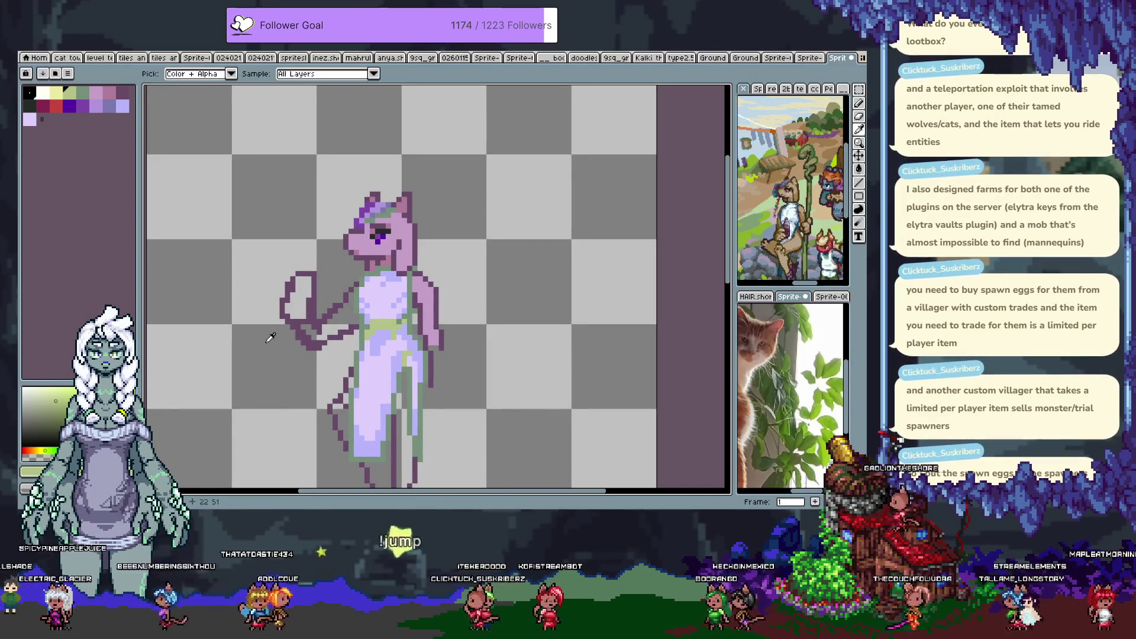
key(alt+n)
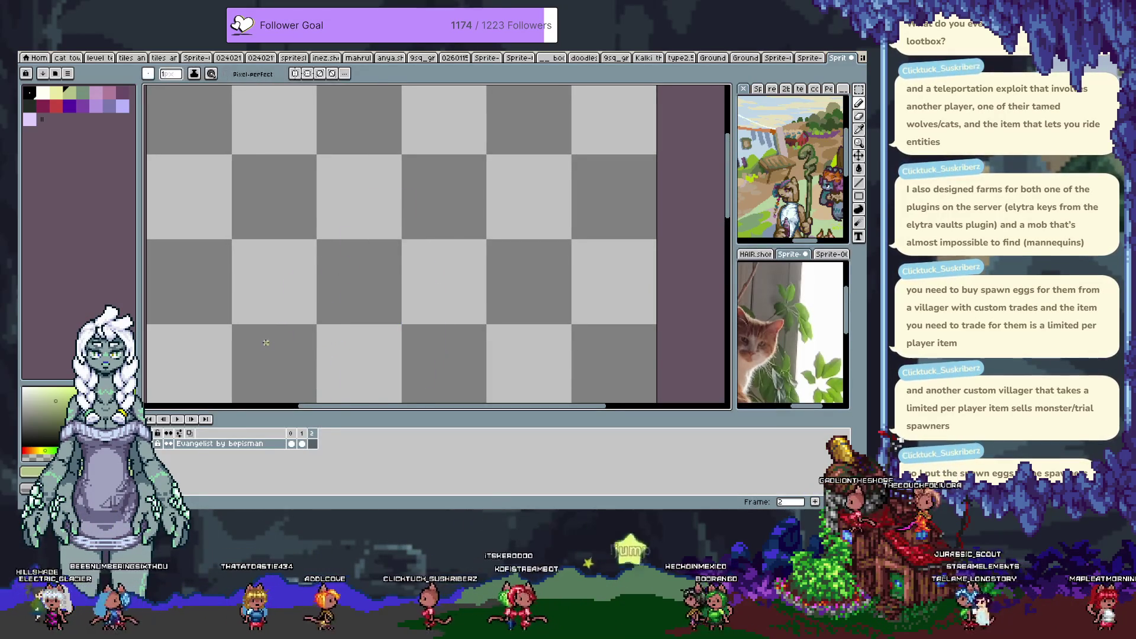
Hide the timeline and set up a pink 6px brush on the empty frame.
key(Left)
key(Right)
key(Tab)
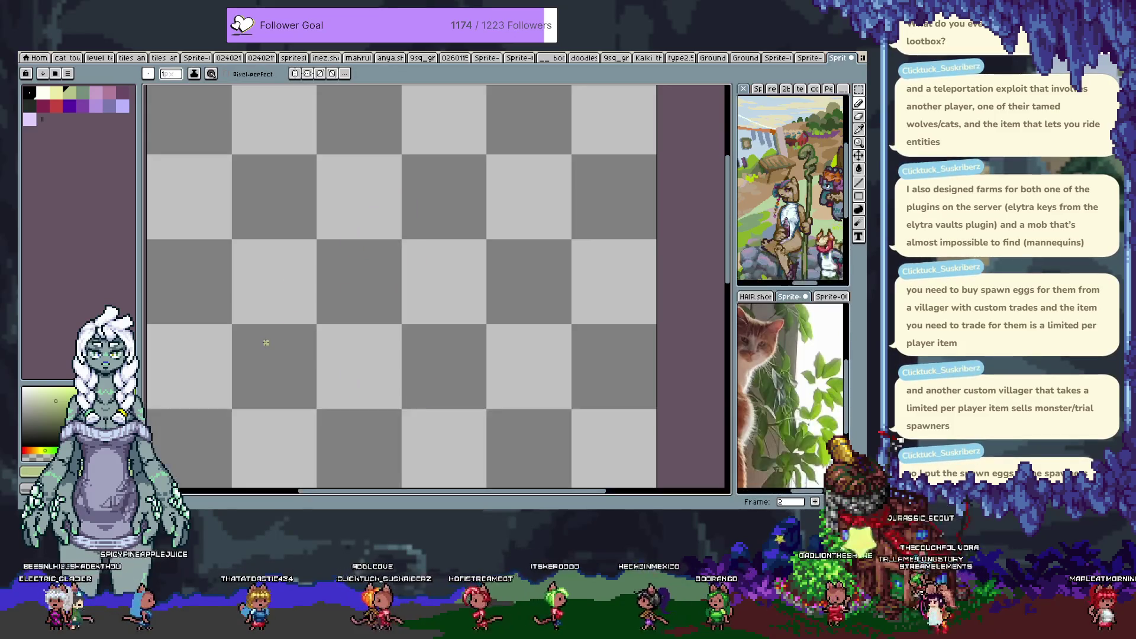
click(110, 95)
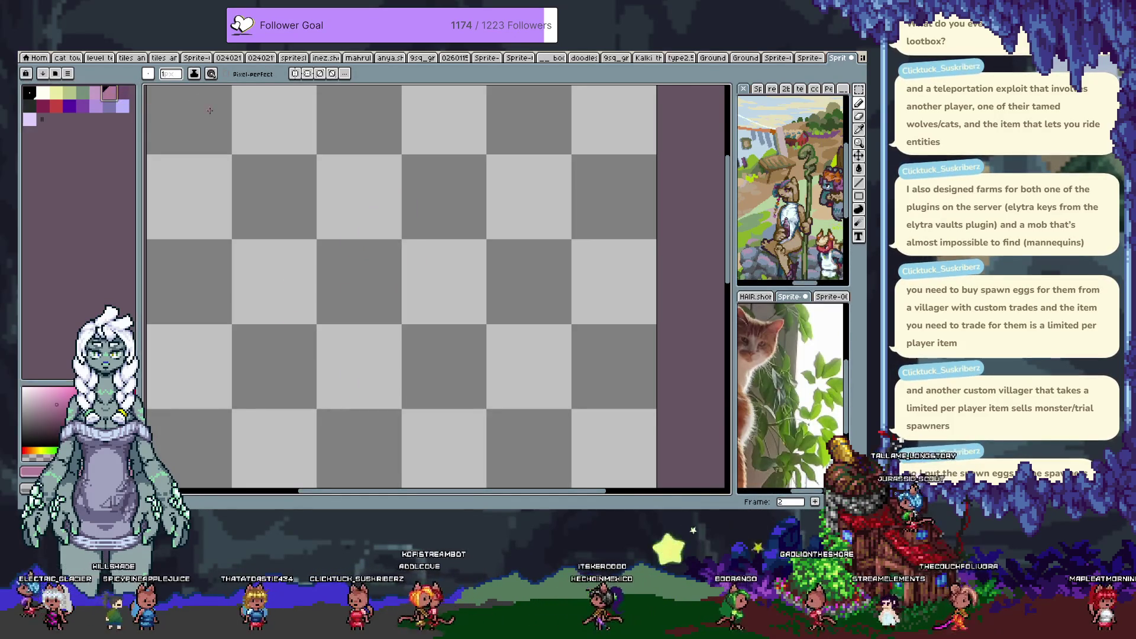
click(171, 73)
mouse_move(397, 189)
mouse_down()
mouse_move(340, 202)
mouse_move(372, 247)
mouse_up()
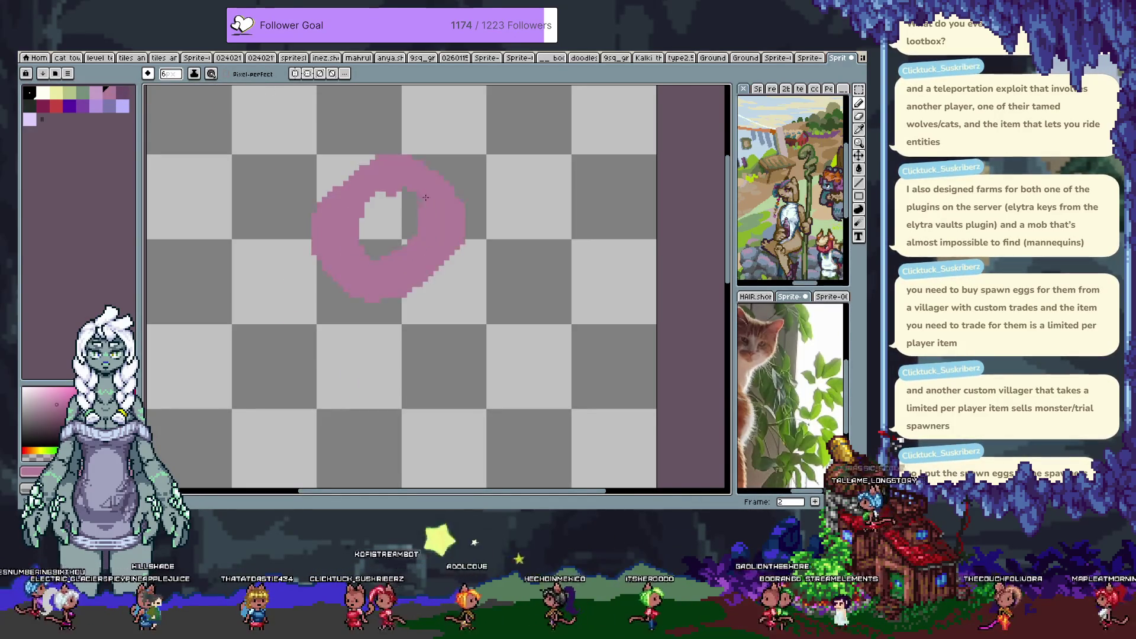
scroll(373, 248, down, 1)
scroll(373, 247, down, 1)
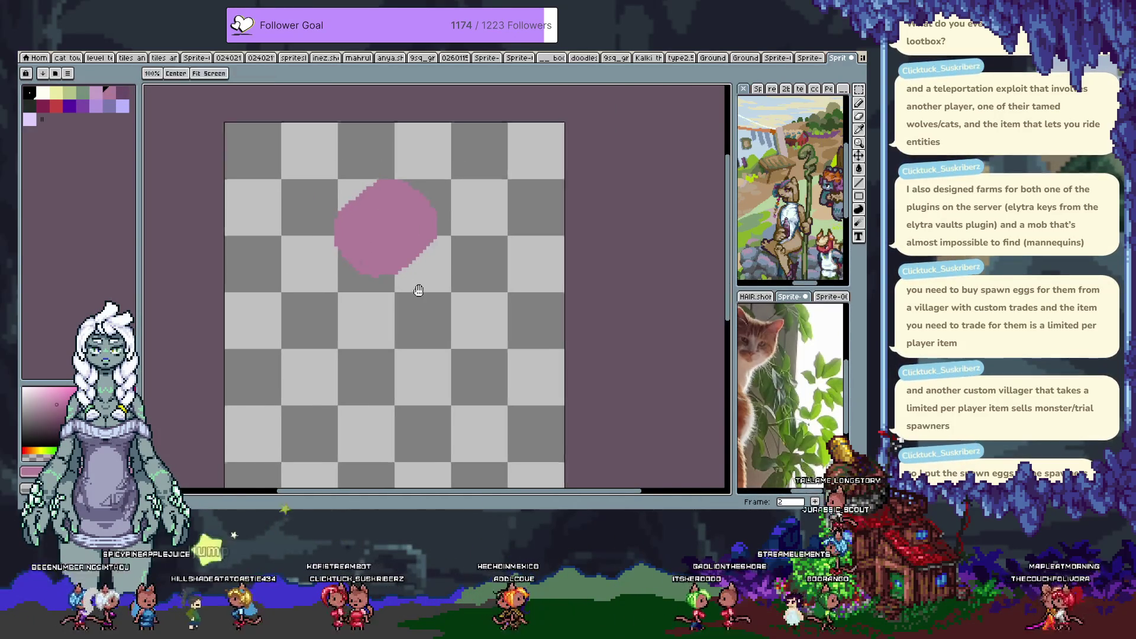
key(ctrl+z)
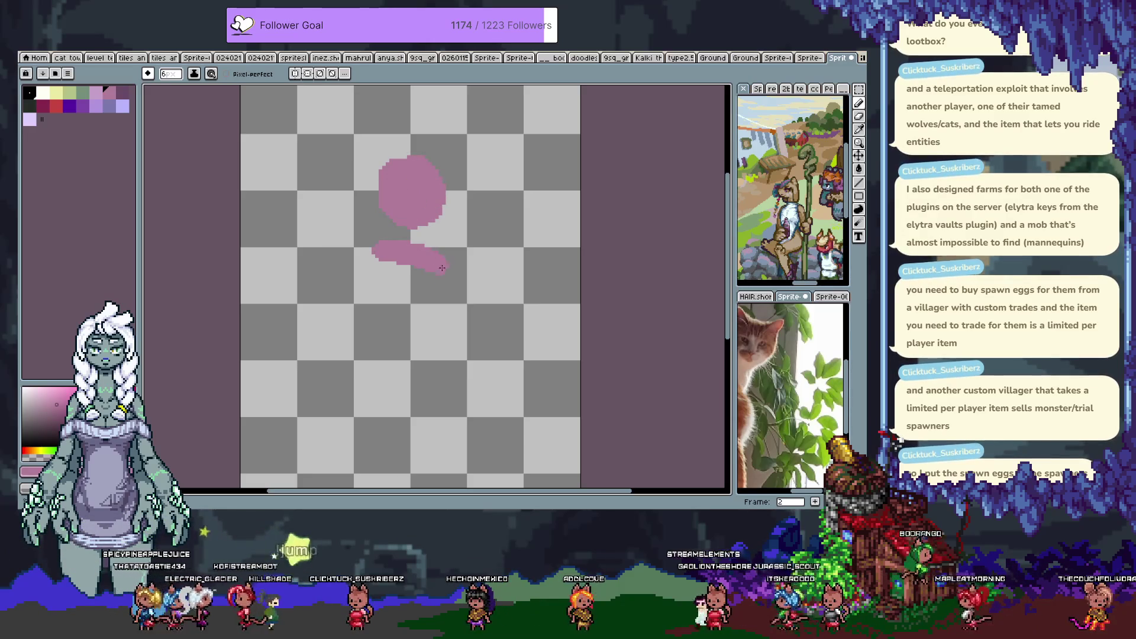
Paint a large pink torso under the head, extending it down into two filled legs.
mouse_move(394, 272)
mouse_down()
mouse_move(360, 308)
mouse_move(404, 313)
mouse_up()
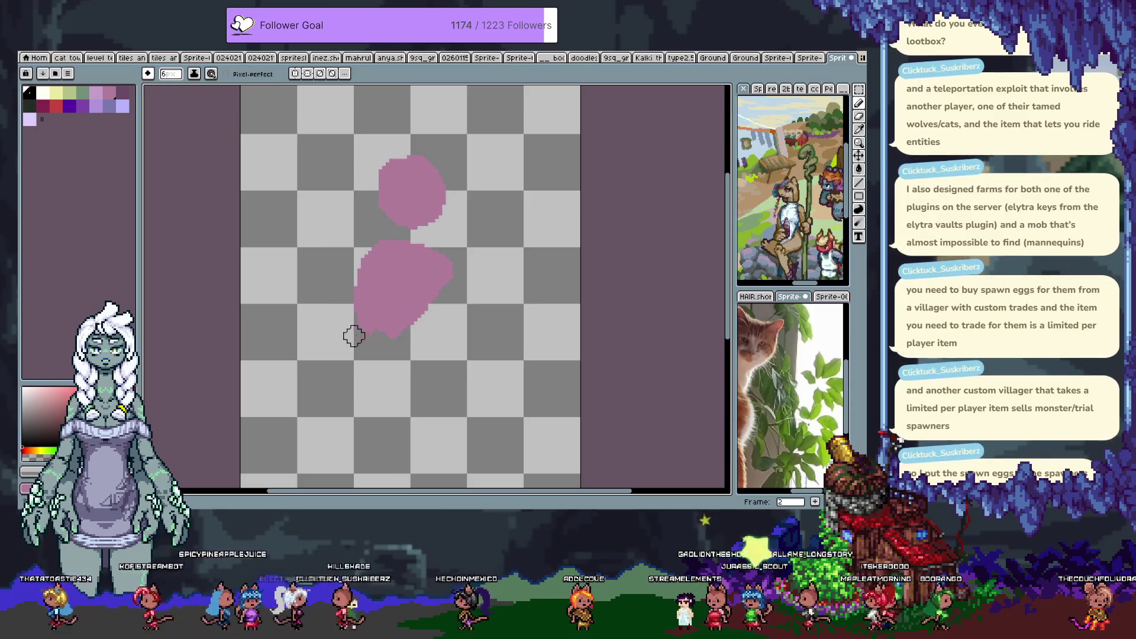
mouse_move(428, 336)
mouse_down()
mouse_move(409, 302)
mouse_move(378, 318)
mouse_up()
key(space)
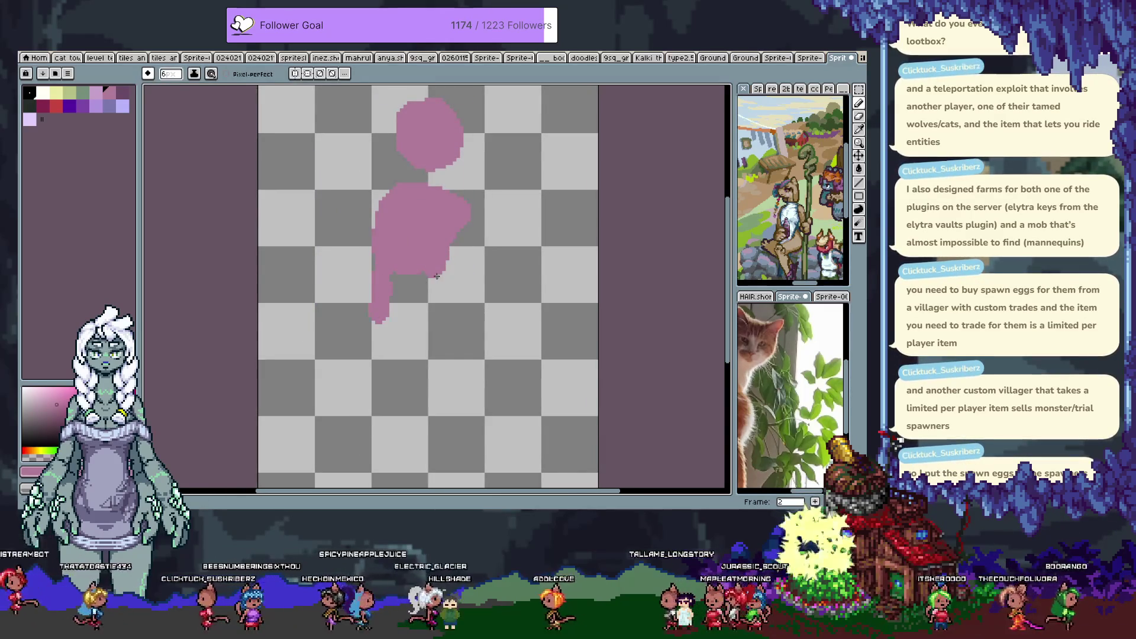
drag(439, 265, 442, 323)
drag(394, 264, 414, 316)
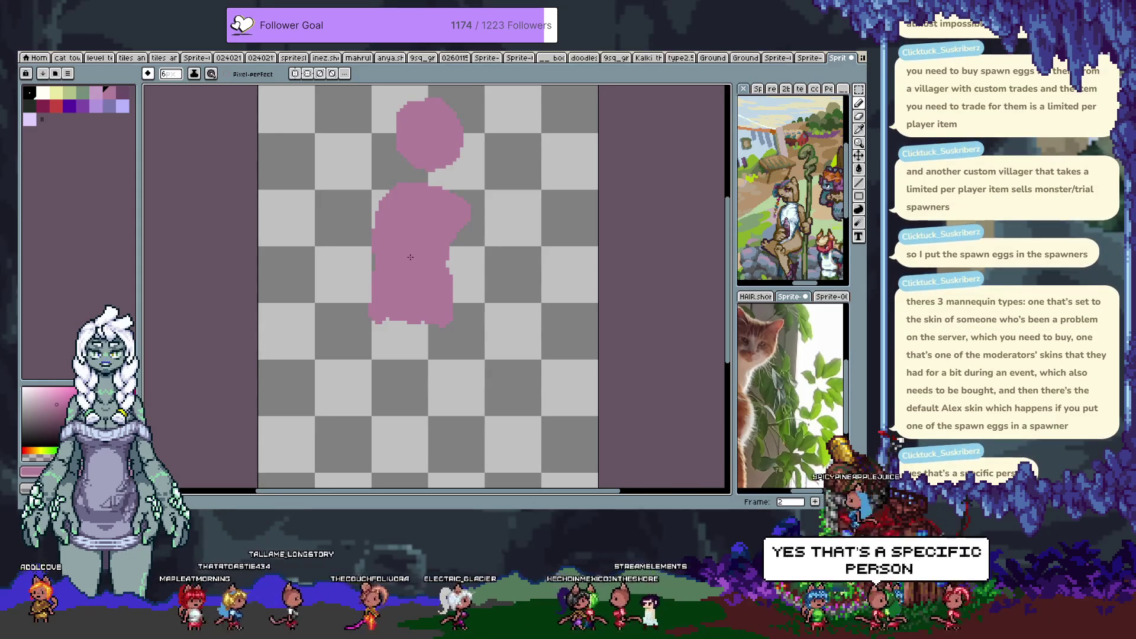
Add pink to the shoulder and try redrawing the legs shorter and merged.
scroll(410, 257, up, 2)
scroll(410, 257, right, 1)
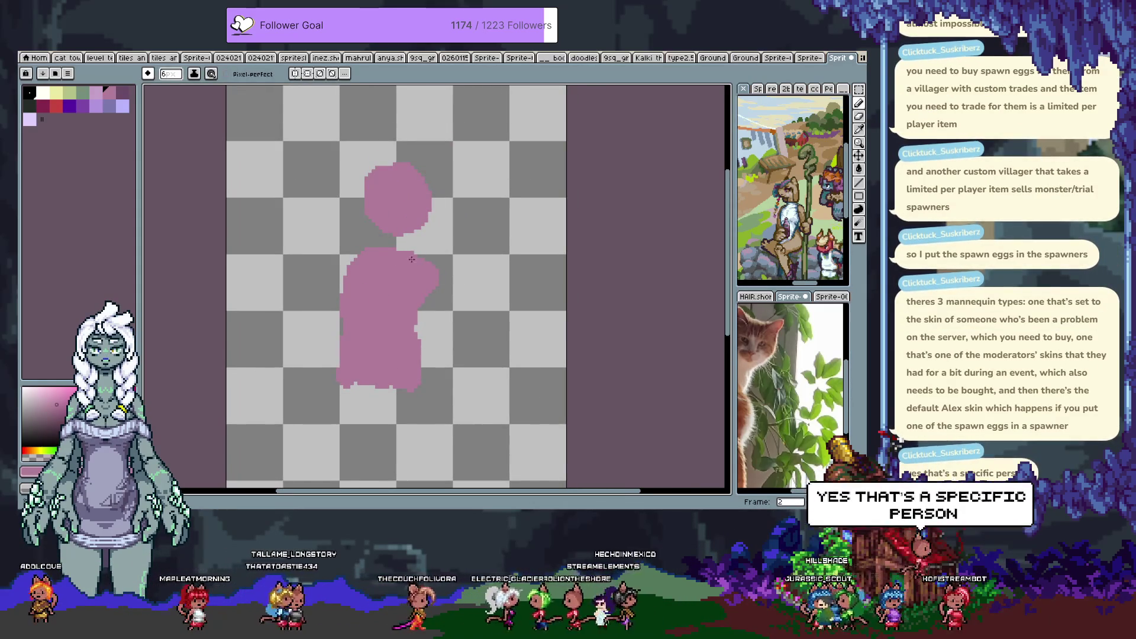
drag(411, 259, 438, 269)
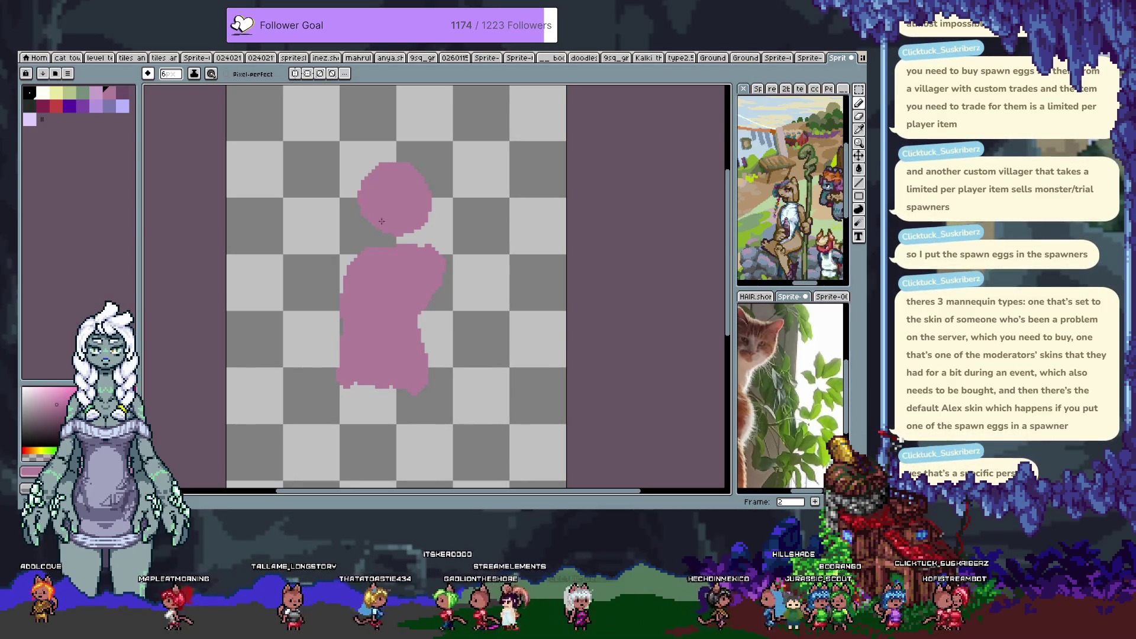
drag(398, 299, 392, 236)
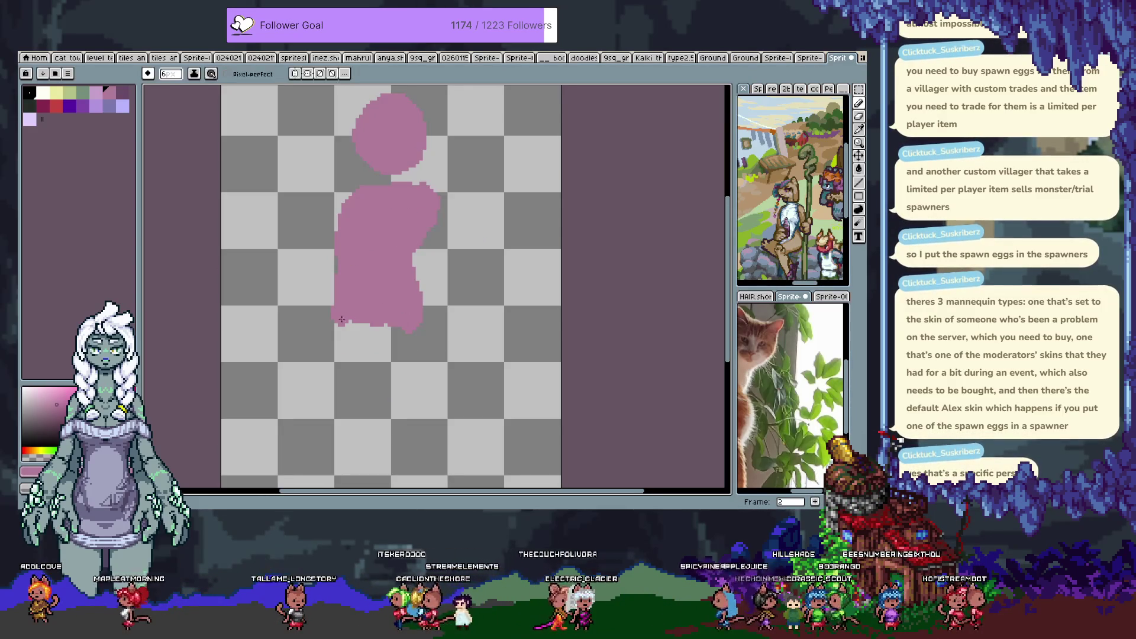
drag(342, 319, 339, 410)
drag(408, 342, 389, 270)
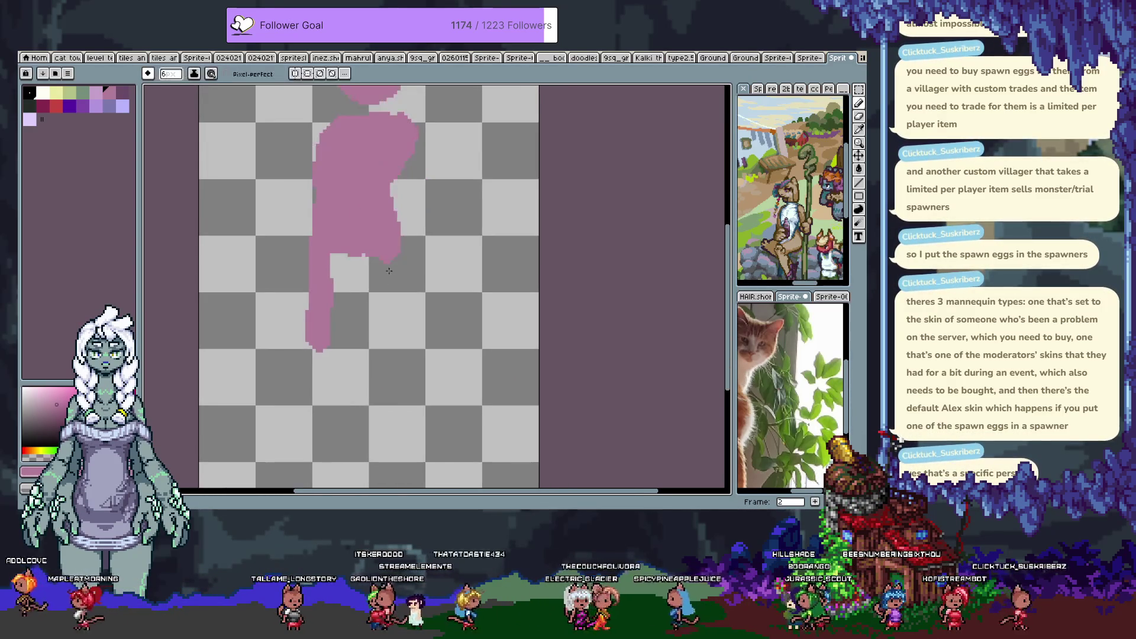
key(ctrl+z)
drag(410, 231, 414, 369)
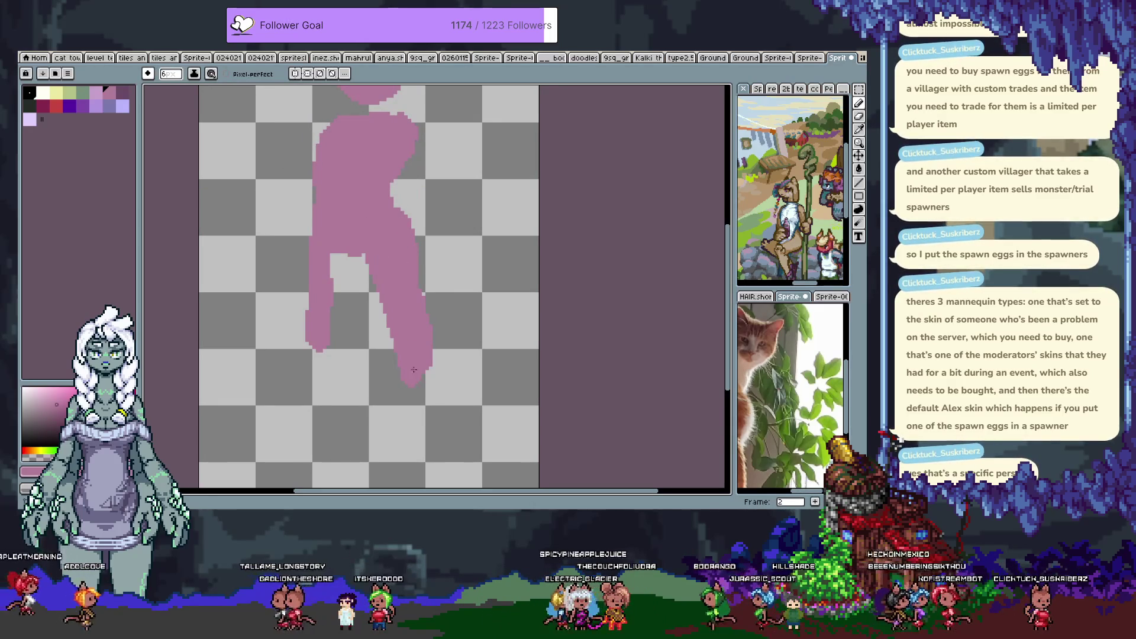
key(ctrl+z)
drag(355, 274, 353, 246)
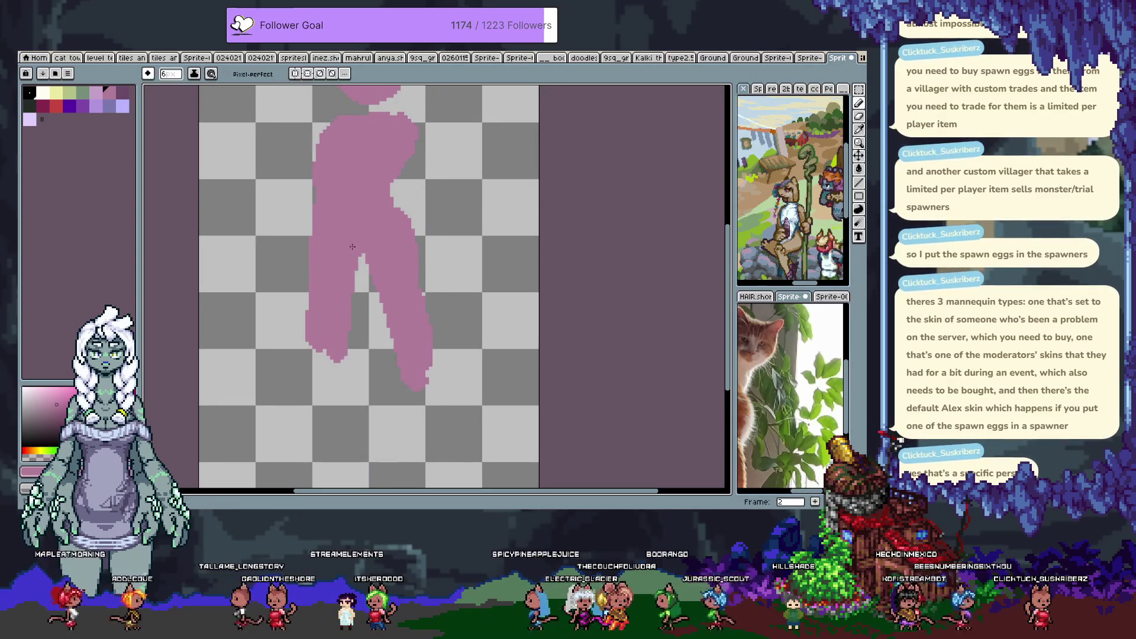
Undo the leg strokes and fill the lower-left area into one rounded lower body.
key(ctrl+z)
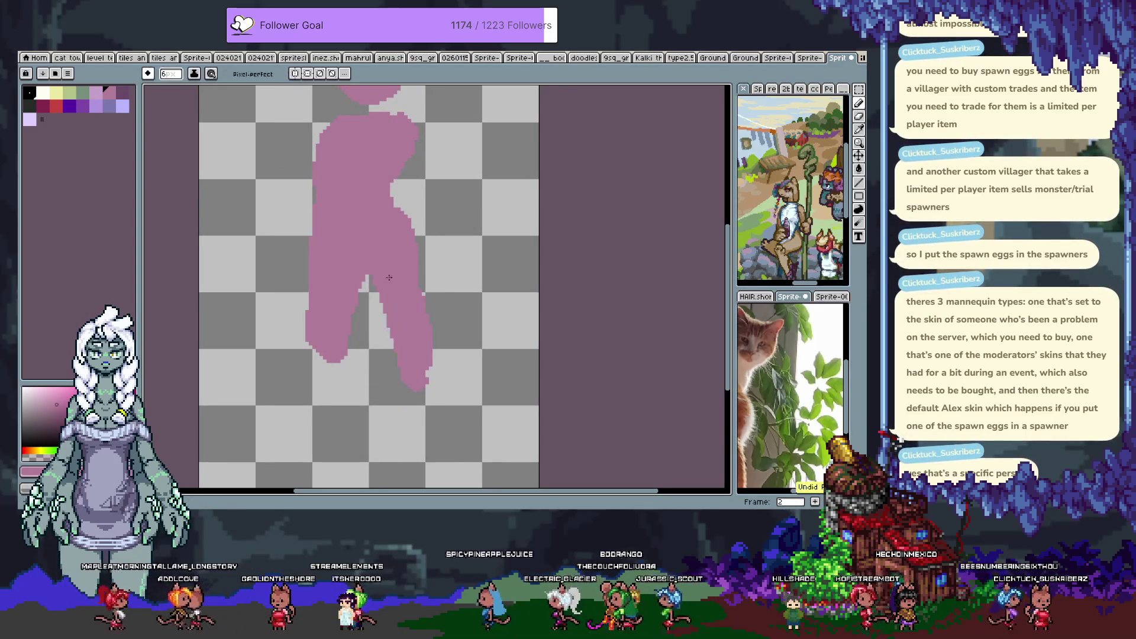
key(ctrl+z)
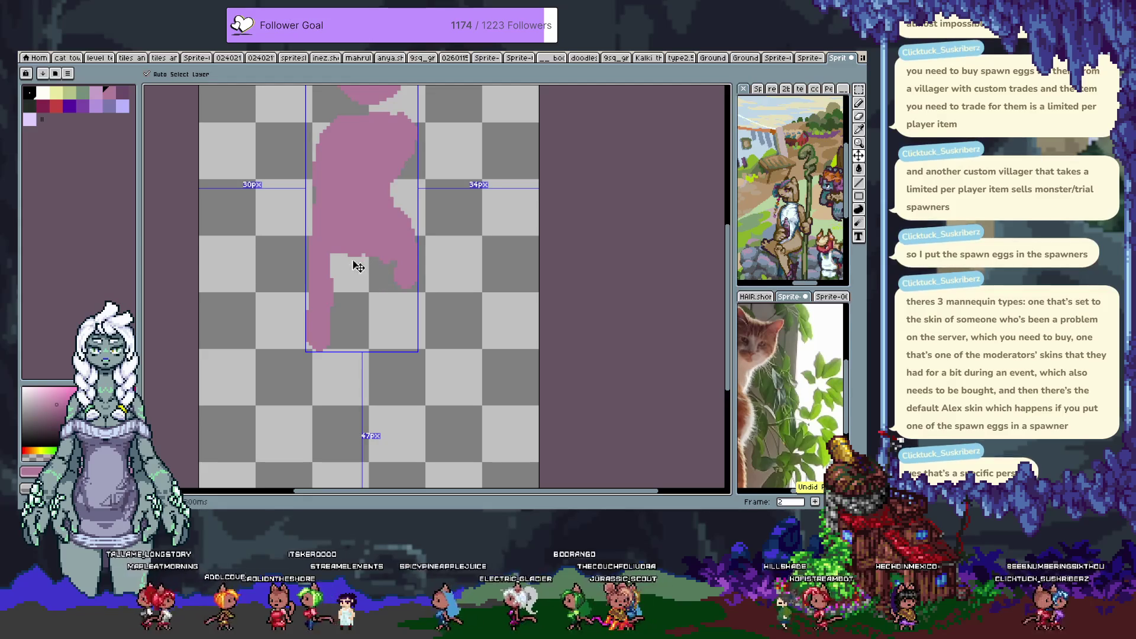
key(b)
drag(376, 290, 392, 251)
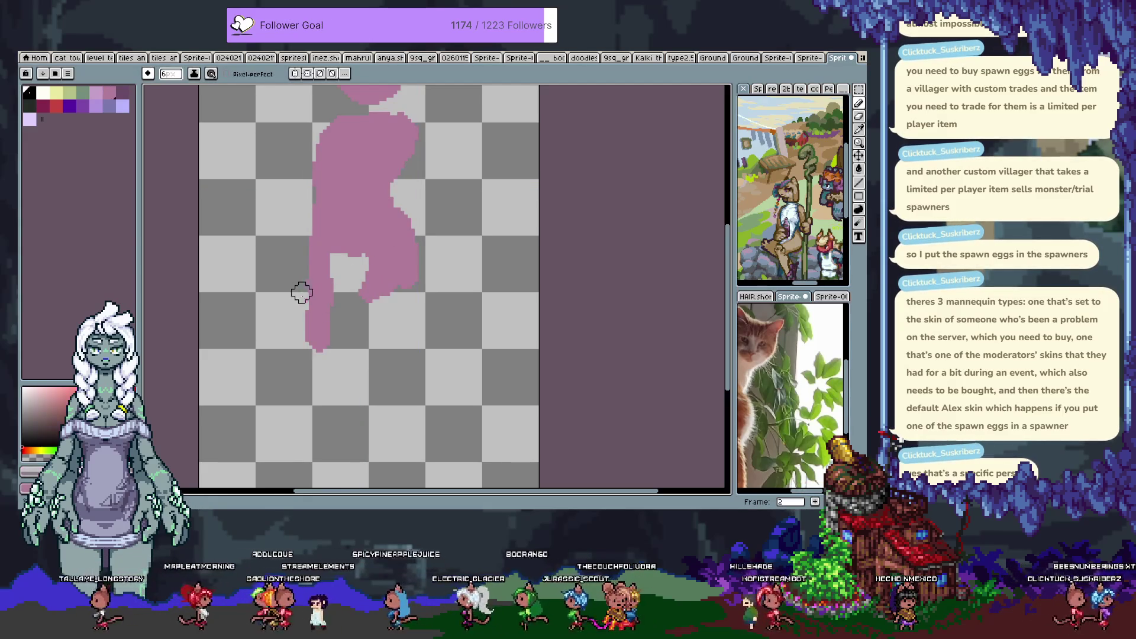
scroll(301, 278, up, 3)
scroll(316, 290, down, 5)
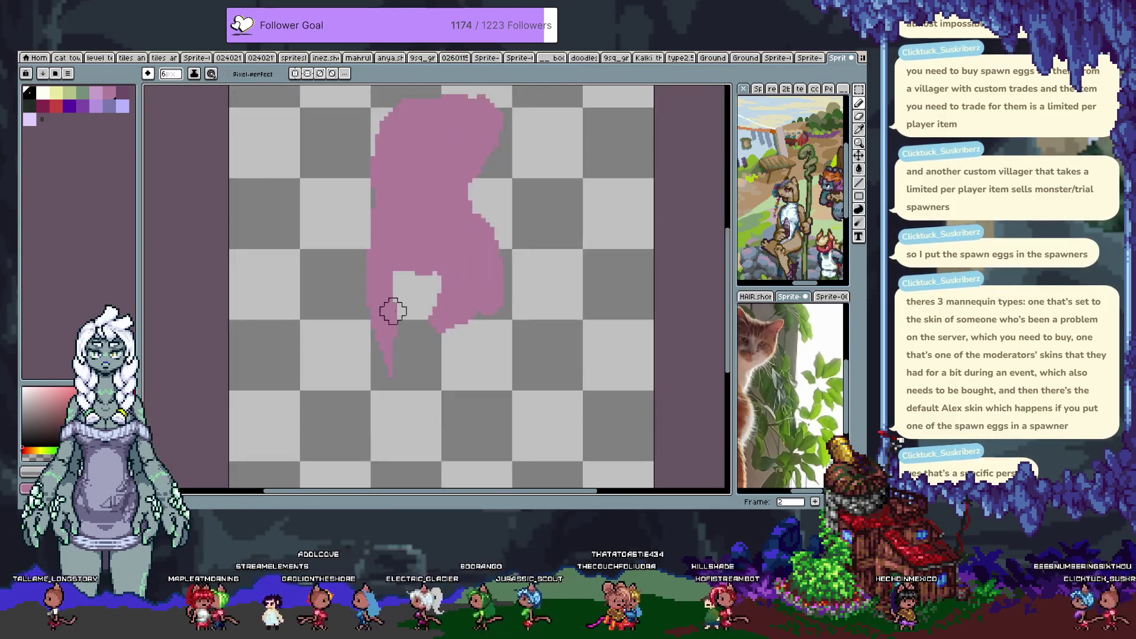
scroll(393, 309, down, 2)
drag(368, 353, 373, 313)
key(ctrl+z)
mouse_move(329, 278)
mouse_down()
mouse_move(381, 344)
mouse_move(388, 300)
mouse_up()
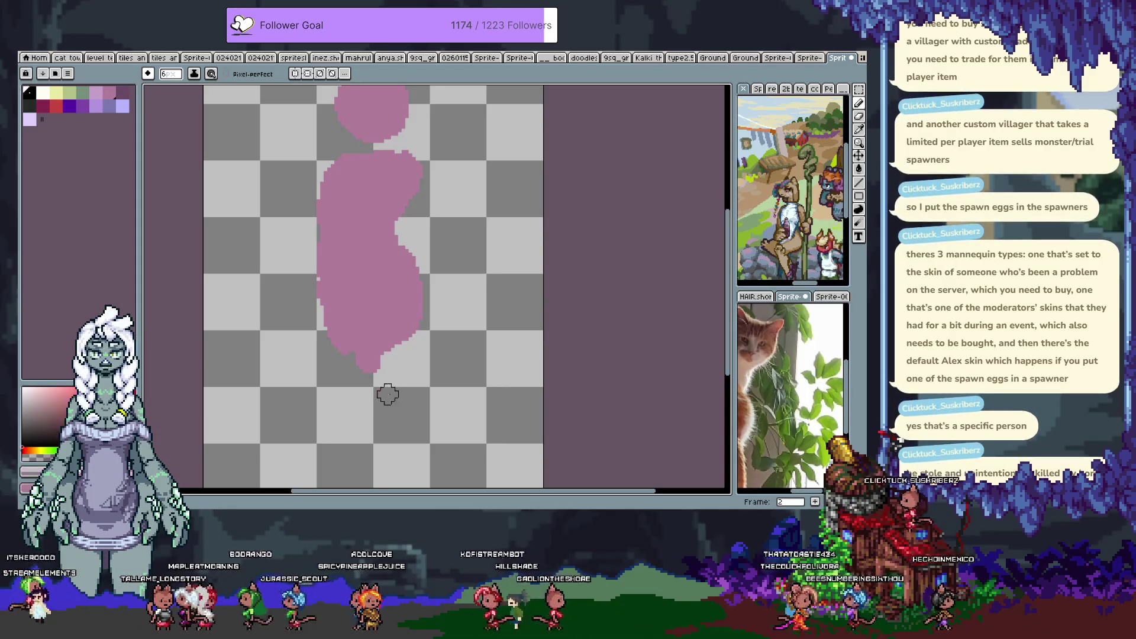
Trim the figure's lower-right edge, re-pick its pink, and lasso around the round head.
mouse_move(393, 337)
mouse_down()
mouse_move(366, 373)
mouse_move(368, 337)
mouse_move(394, 355)
mouse_up()
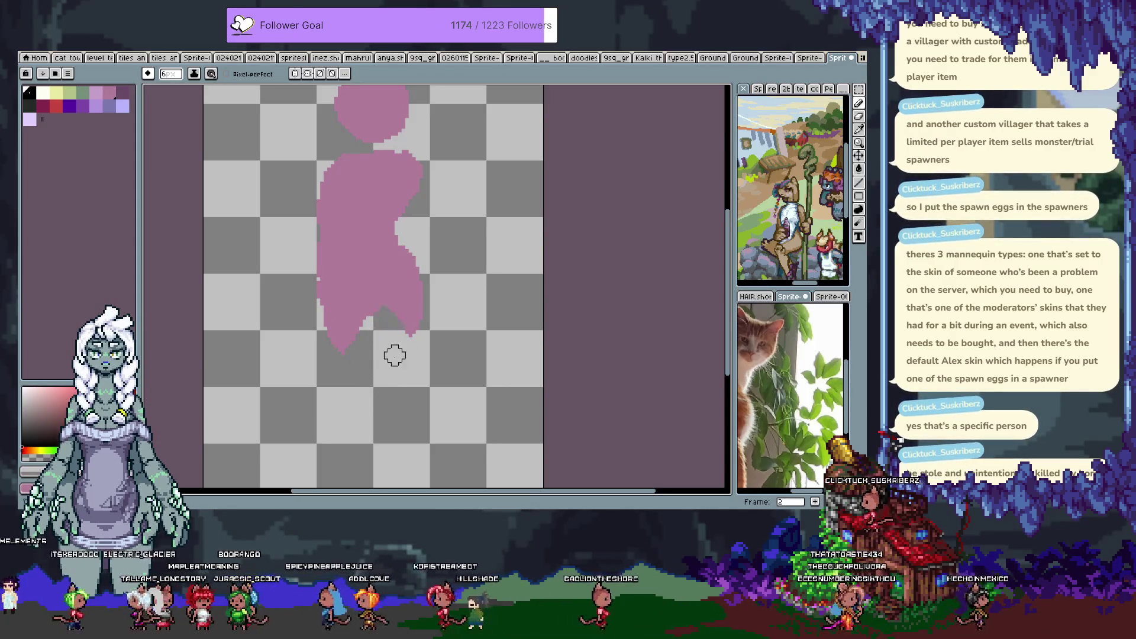
alt+click(332, 304)
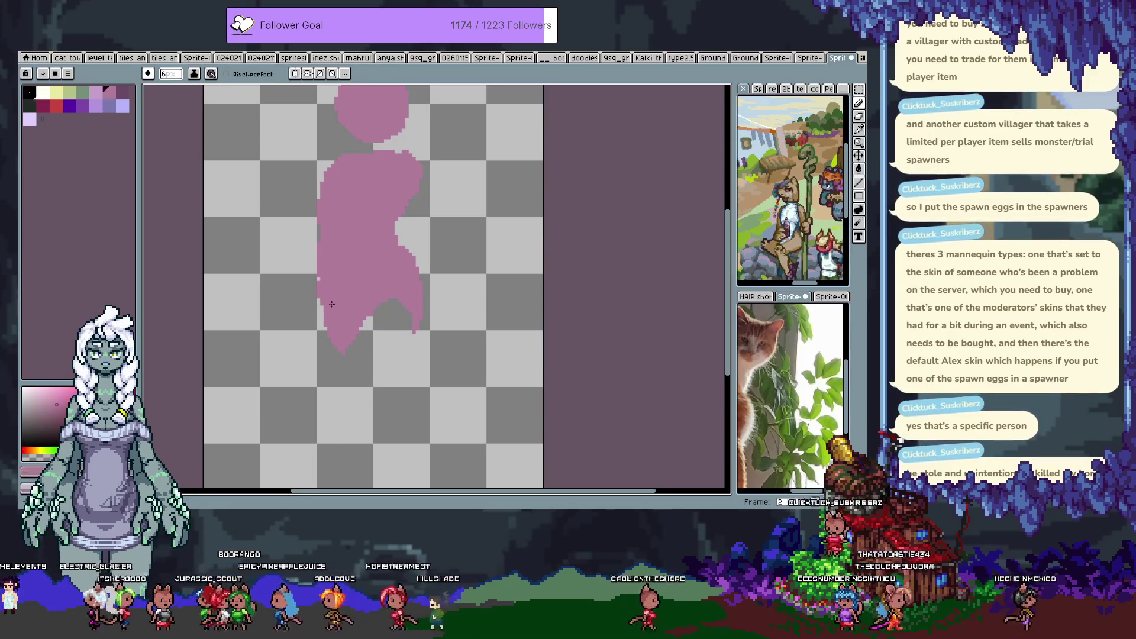
drag(401, 202, 351, 295)
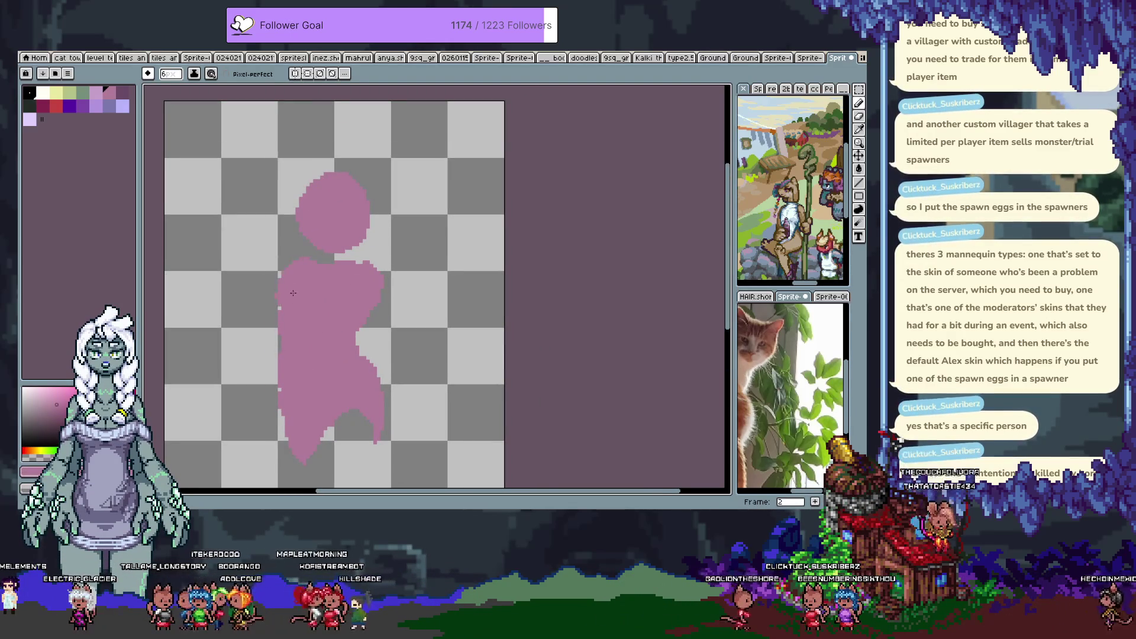
key(ctrl+z)
key(ctrl+z)
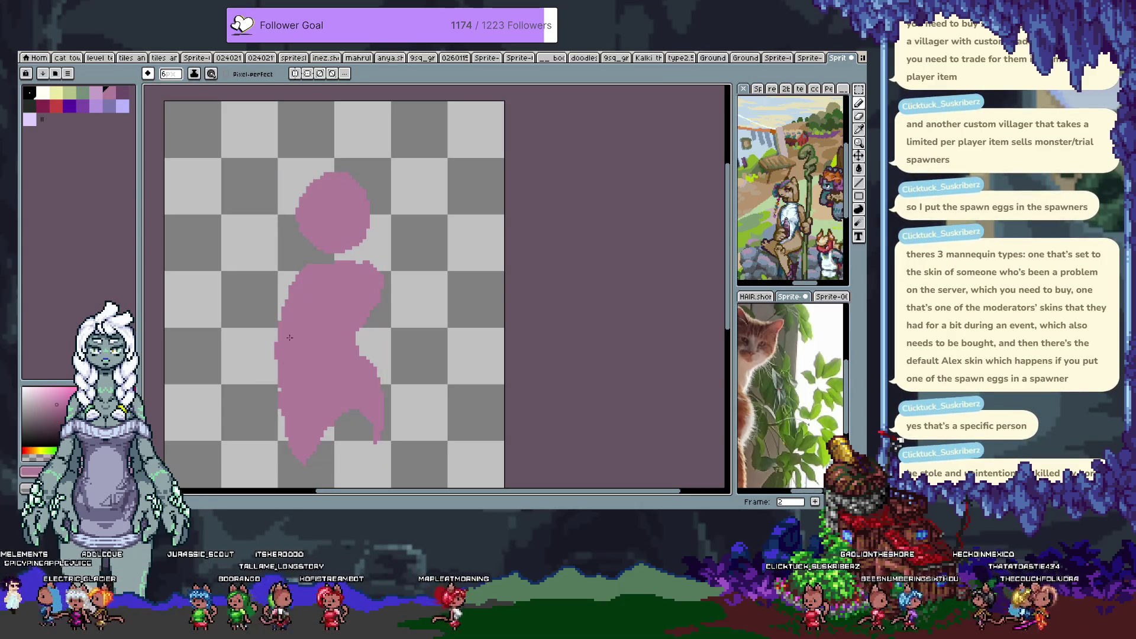
key(v)
key(b)
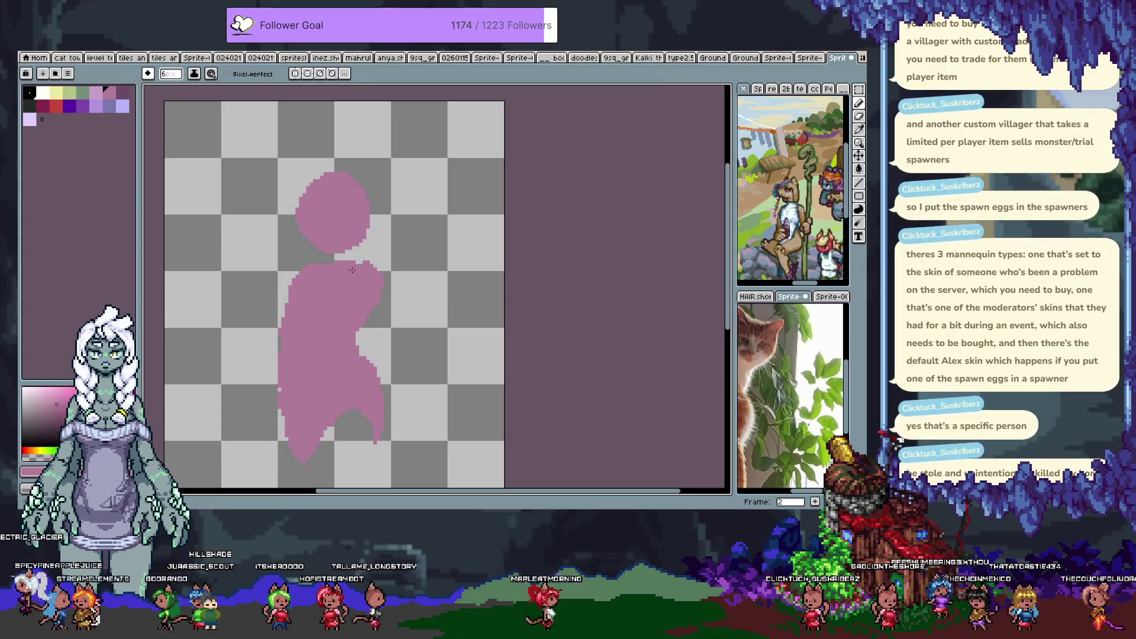
key(q)
mouse_move(312, 138)
mouse_down()
mouse_move(275, 233)
mouse_move(367, 135)
mouse_up()
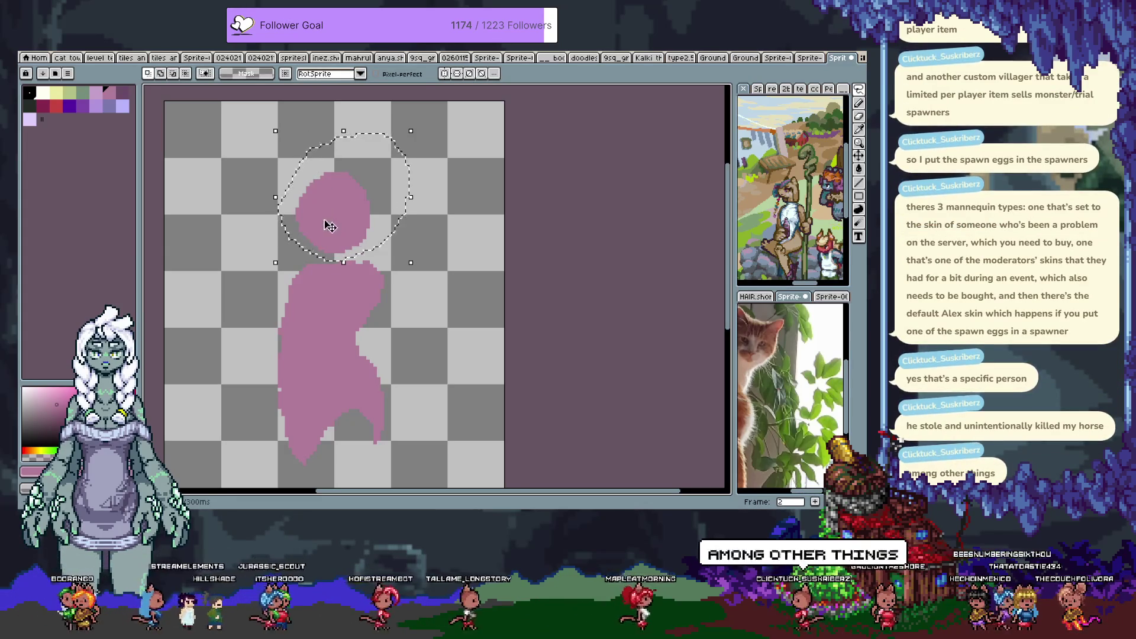
Shift the selected head about 28 px right and commit its new position.
drag(354, 227, 357, 219)
key(b)
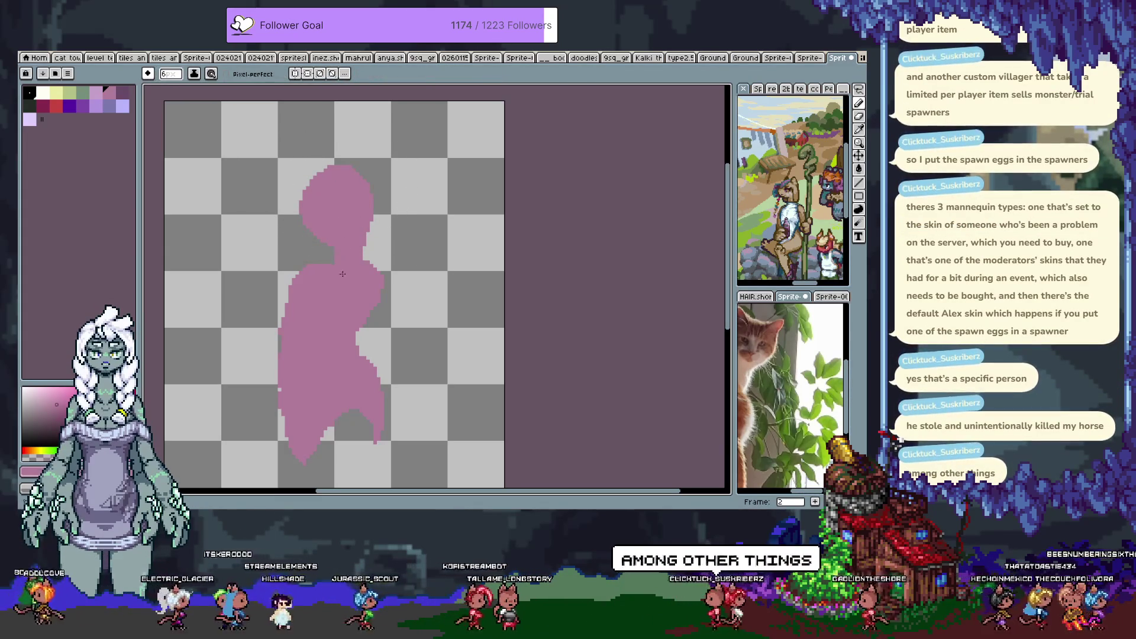
key(ctrl+z)
drag(332, 244, 321, 222)
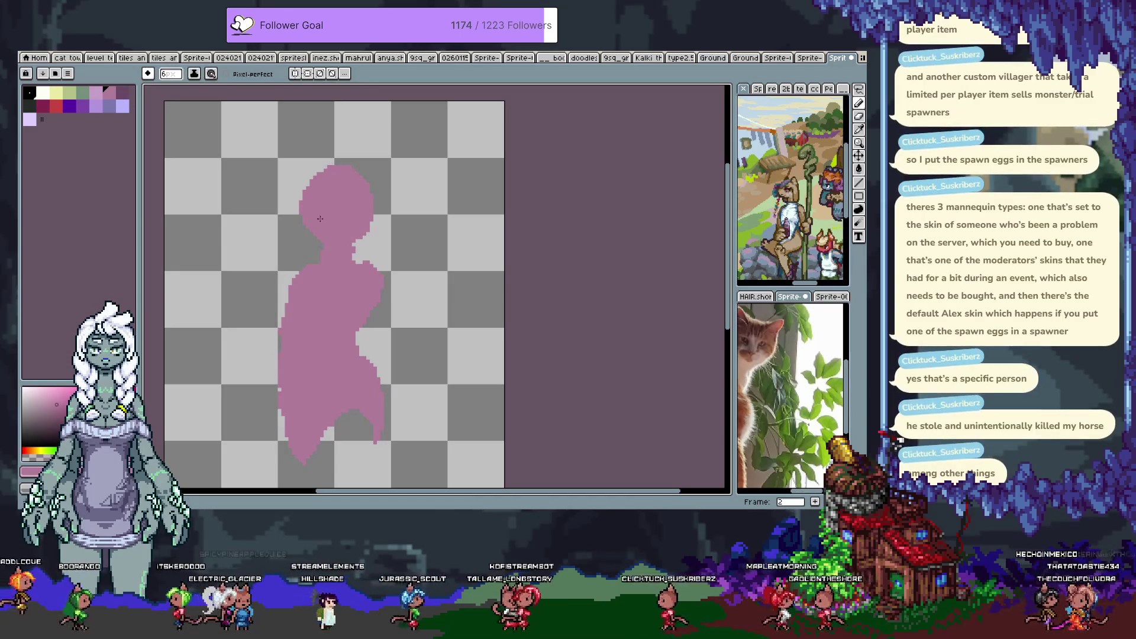
key(ctrl+z)
key(ctrl+z)
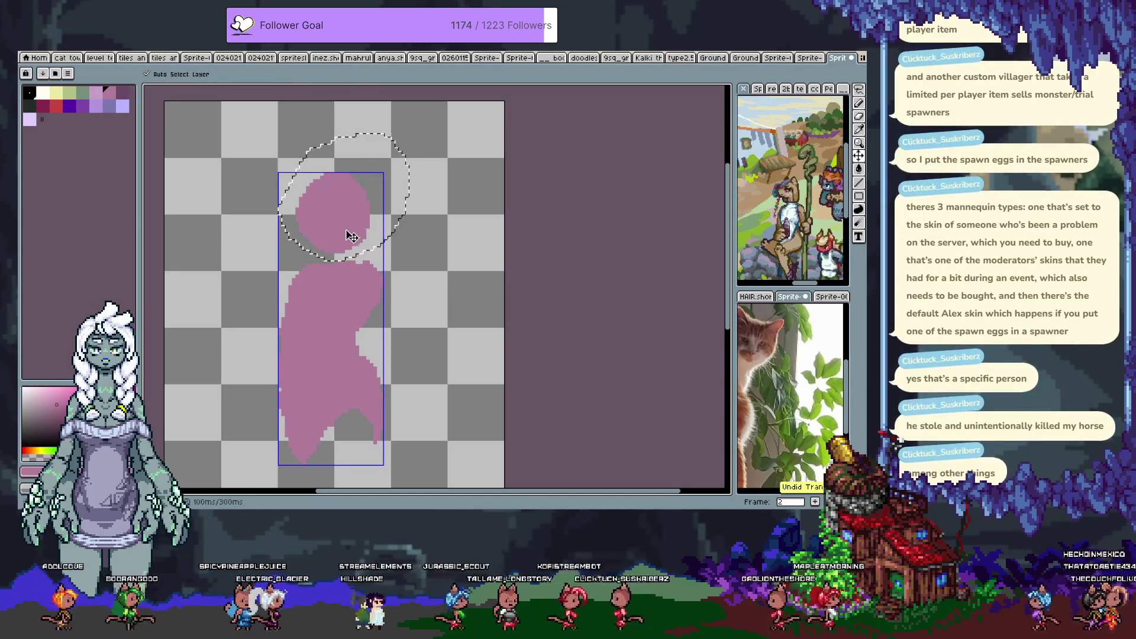
key(ctrl+z)
key(ctrl+z)
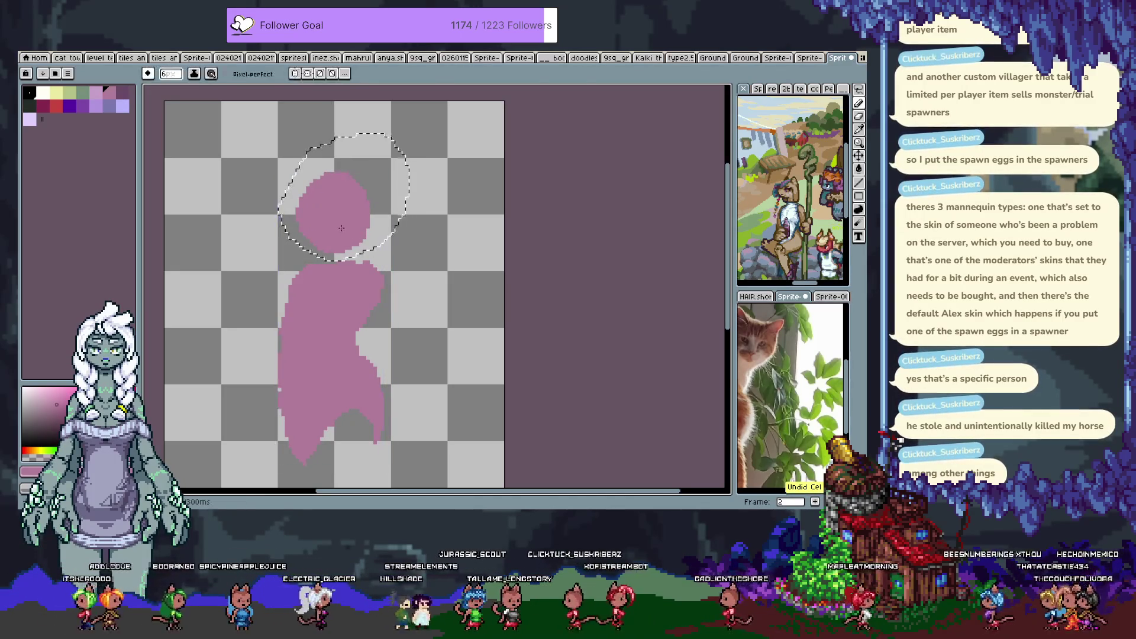
drag(342, 228, 358, 233)
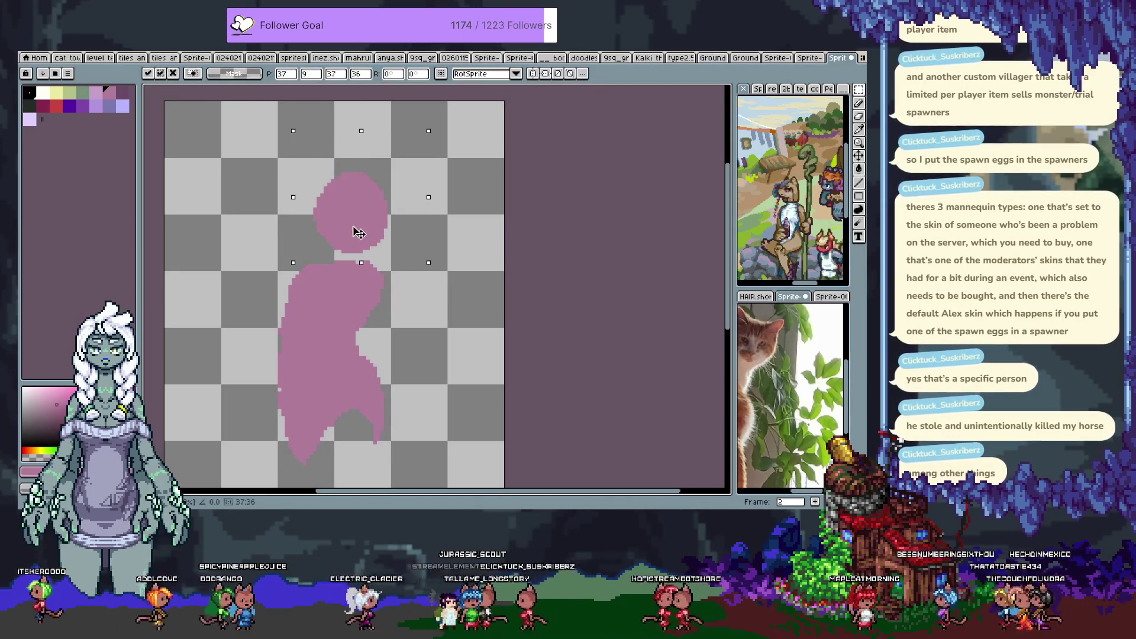
key(Return)
key(ctrl+d)
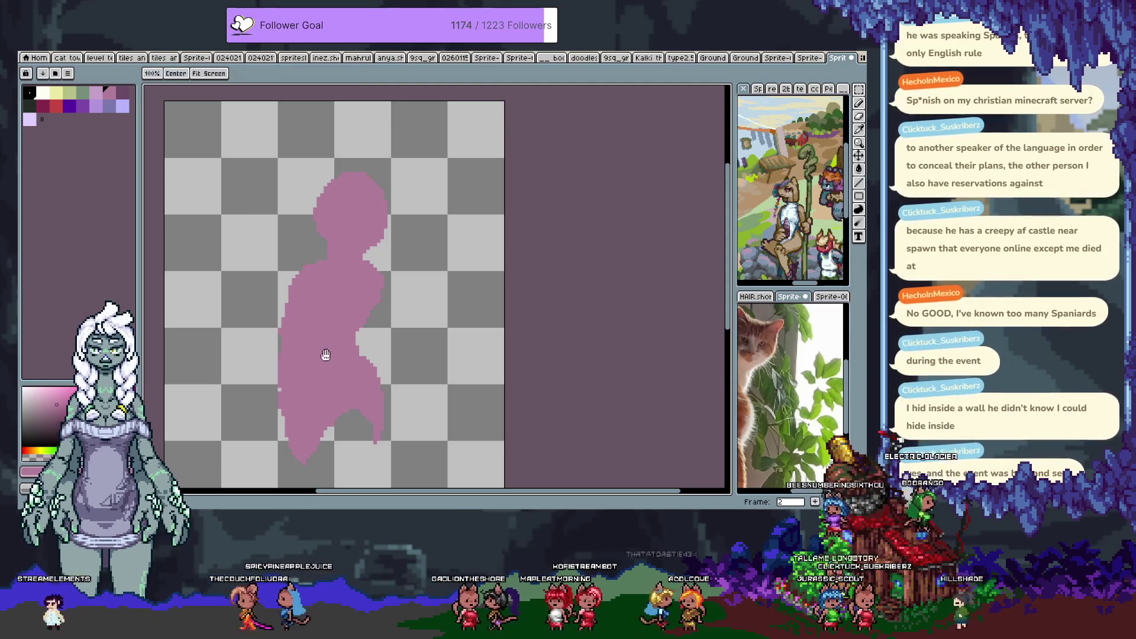
Scroll the canvas and undo the last edit on the pink figure's neck.
scroll(325, 355, down, 3)
key(ctrl+z)
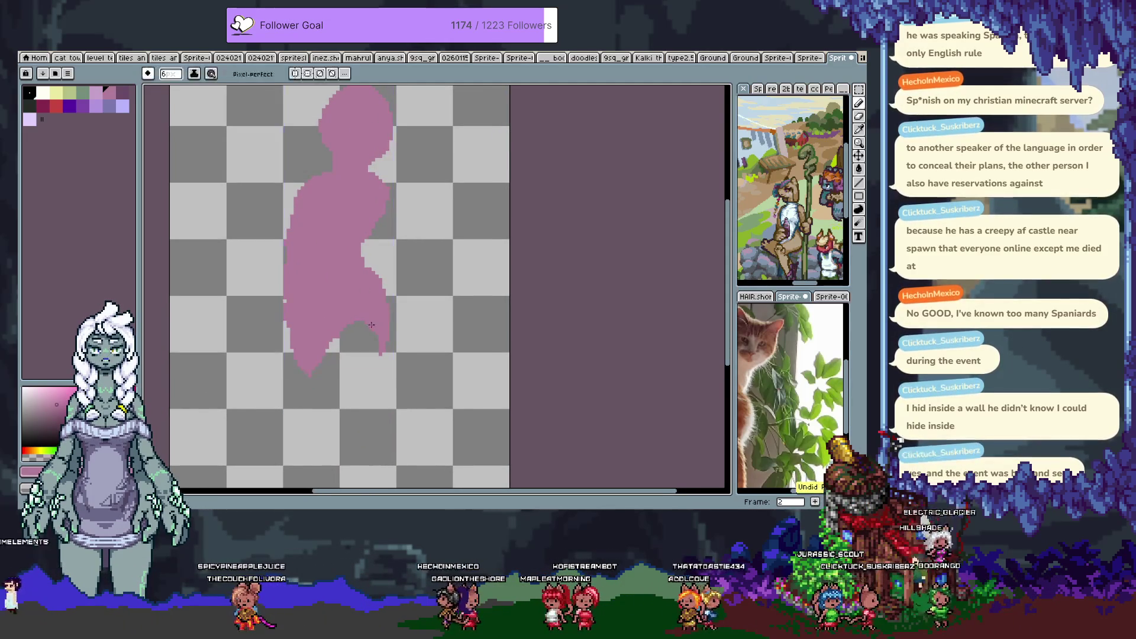
Erase a strip from the pink lower body to start separating the legs.
key(e)
drag(350, 315, 348, 348)
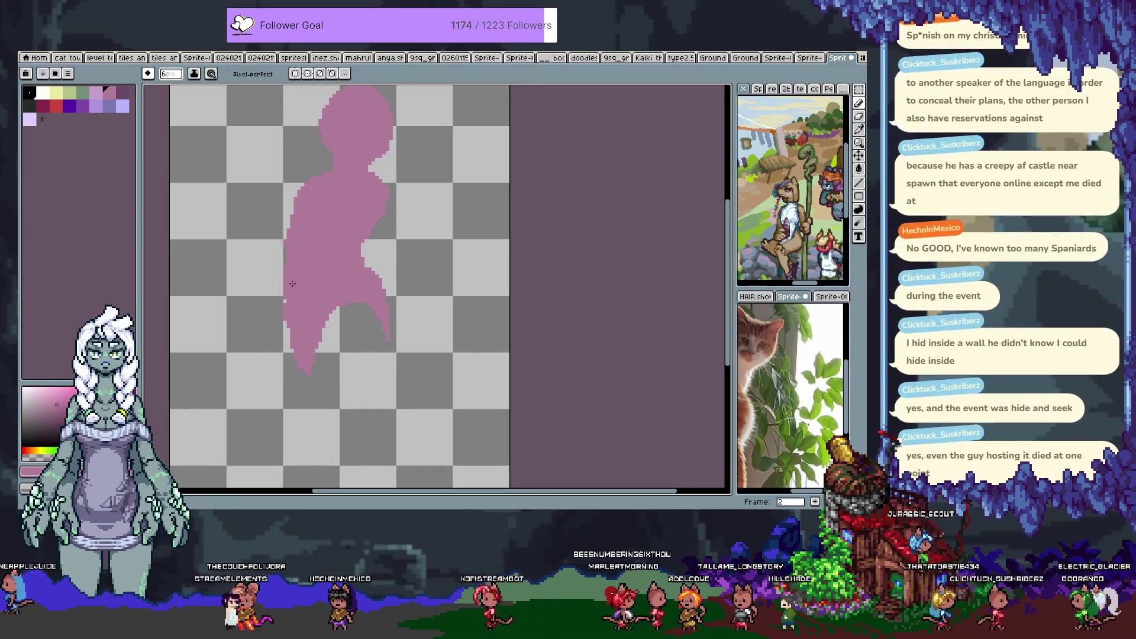
scroll(302, 248, up, 2)
key(ctrl+z)
key(ctrl+z)
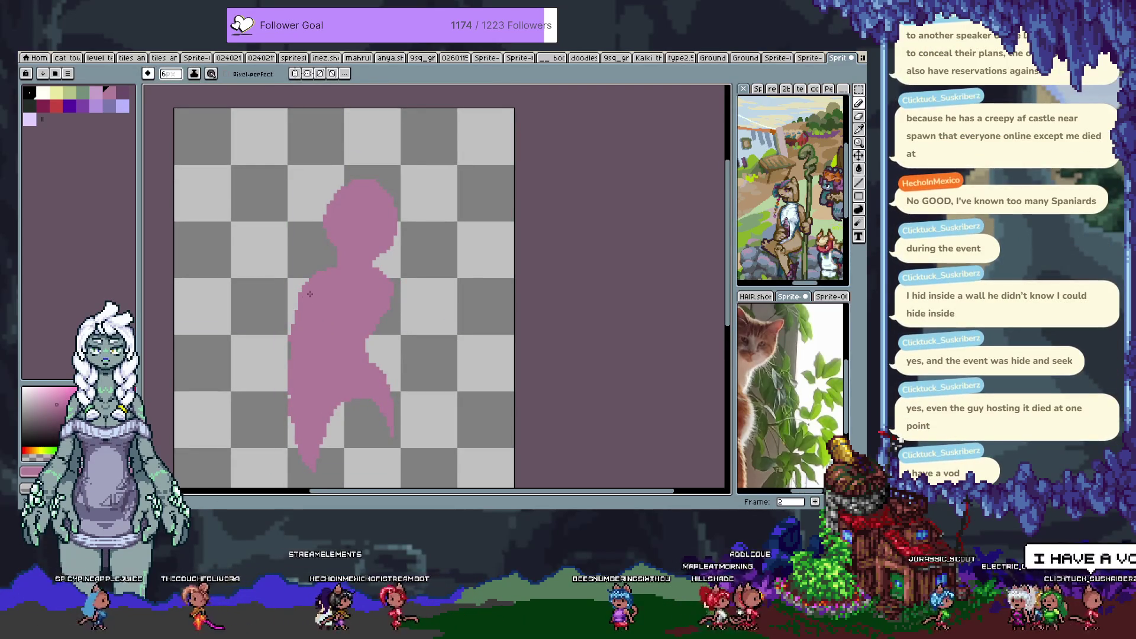
key(ctrl+y)
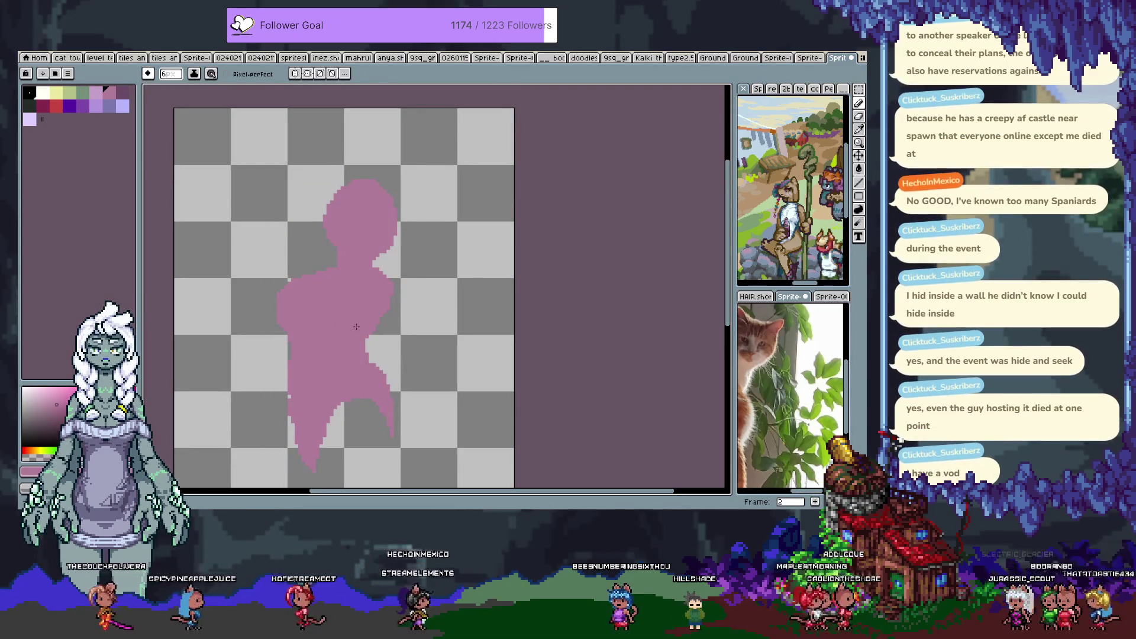
Try lighter pink strokes on the chest and head, then undo them all.
alt+click(300, 283)
mouse_move(334, 277)
mouse_down()
mouse_move(319, 309)
mouse_move(333, 308)
mouse_up()
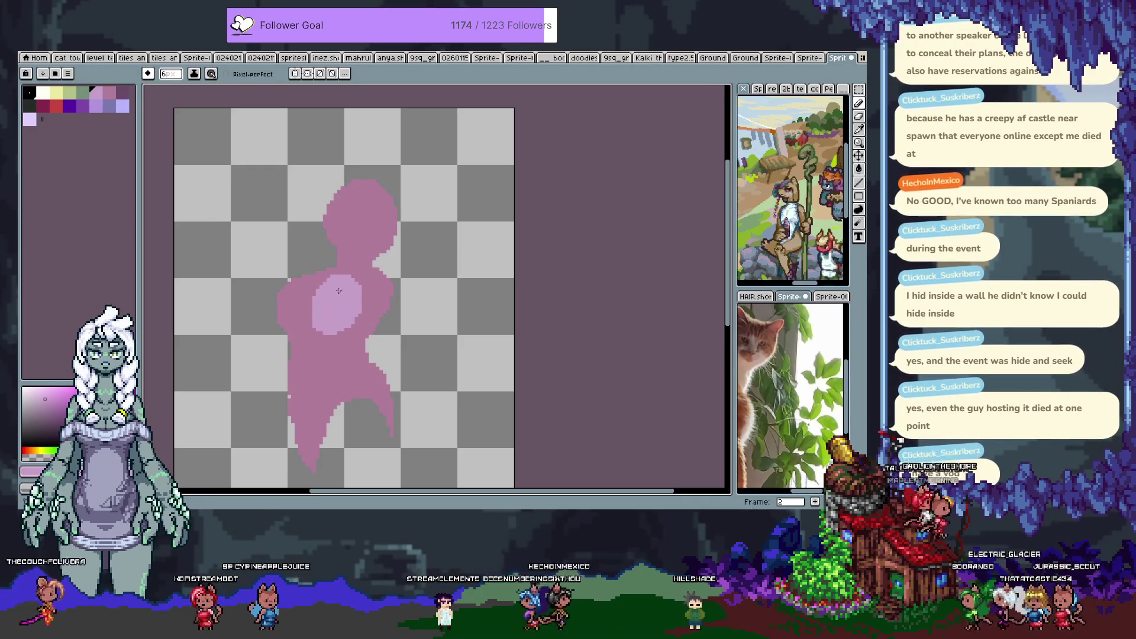
key(ctrl+z)
key(v)
key(ctrl+z)
key(b)
scroll(347, 274, up, 2)
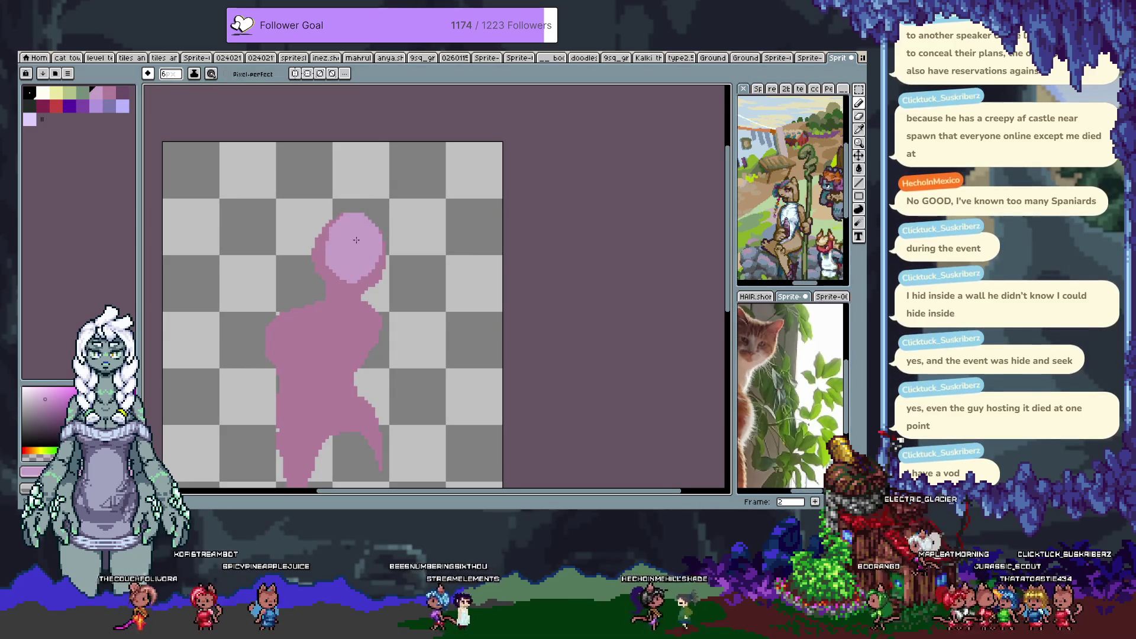
key(ctrl+z)
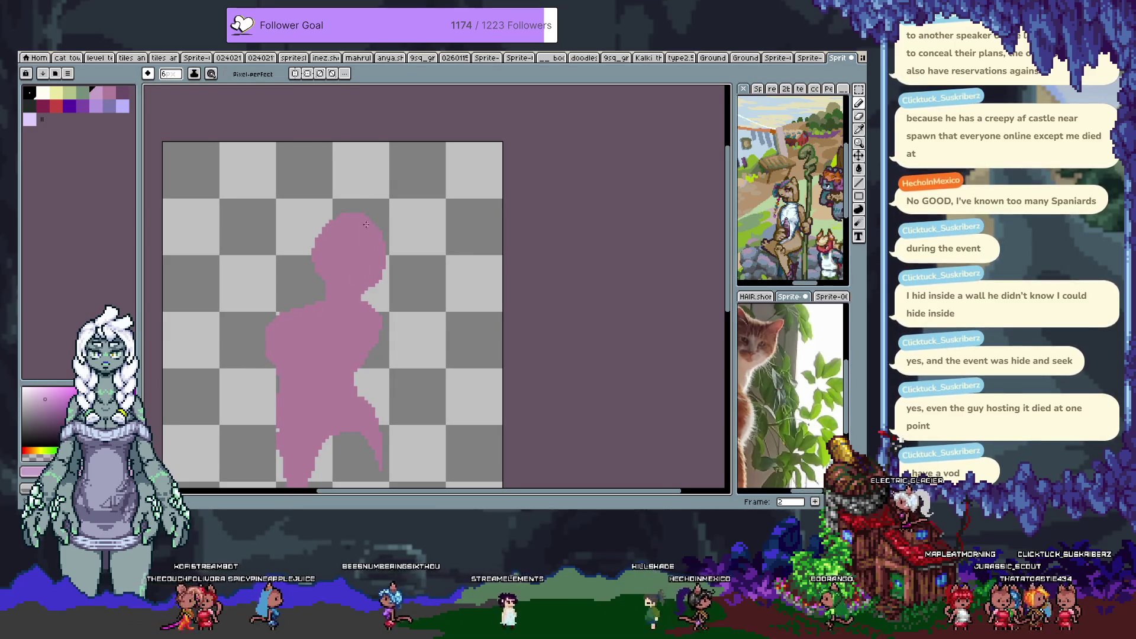
drag(366, 225, 354, 287)
key(v)
key(ctrl+z)
key(b)
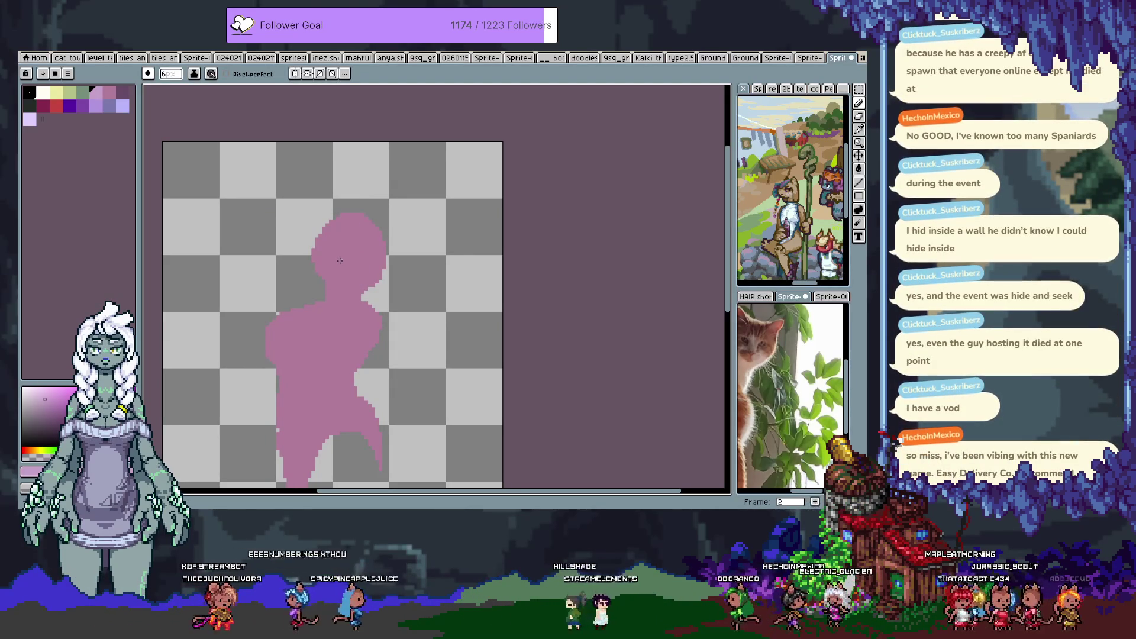
key(i)
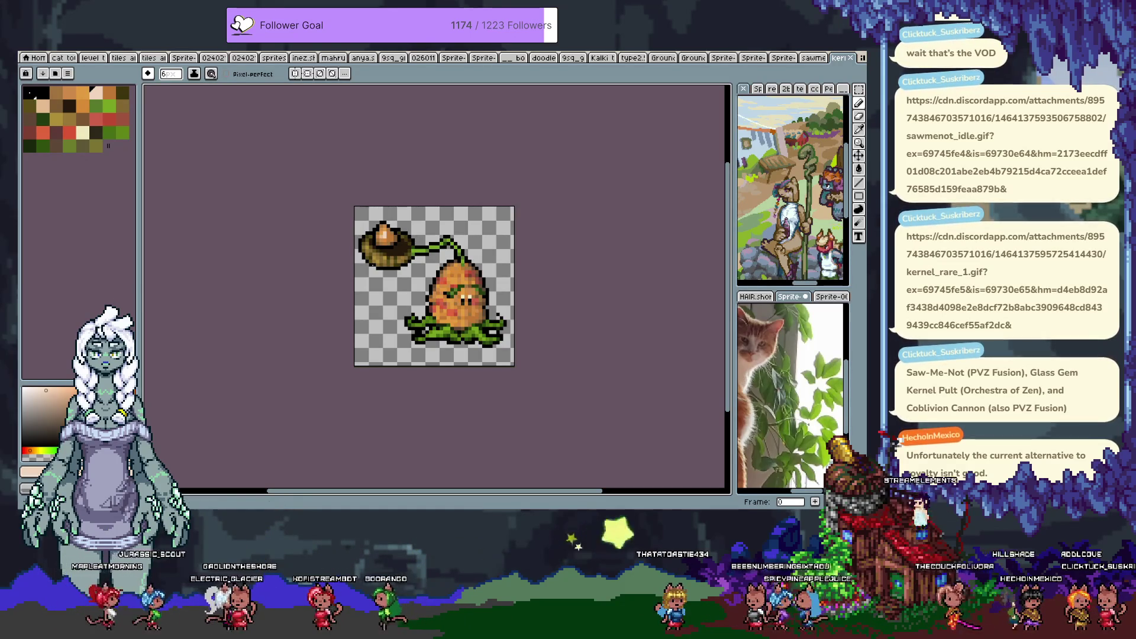
Switch to the saw plant sprite, then back to Kernel Pult and play its animation.
key(ctrl+shift+Tab)
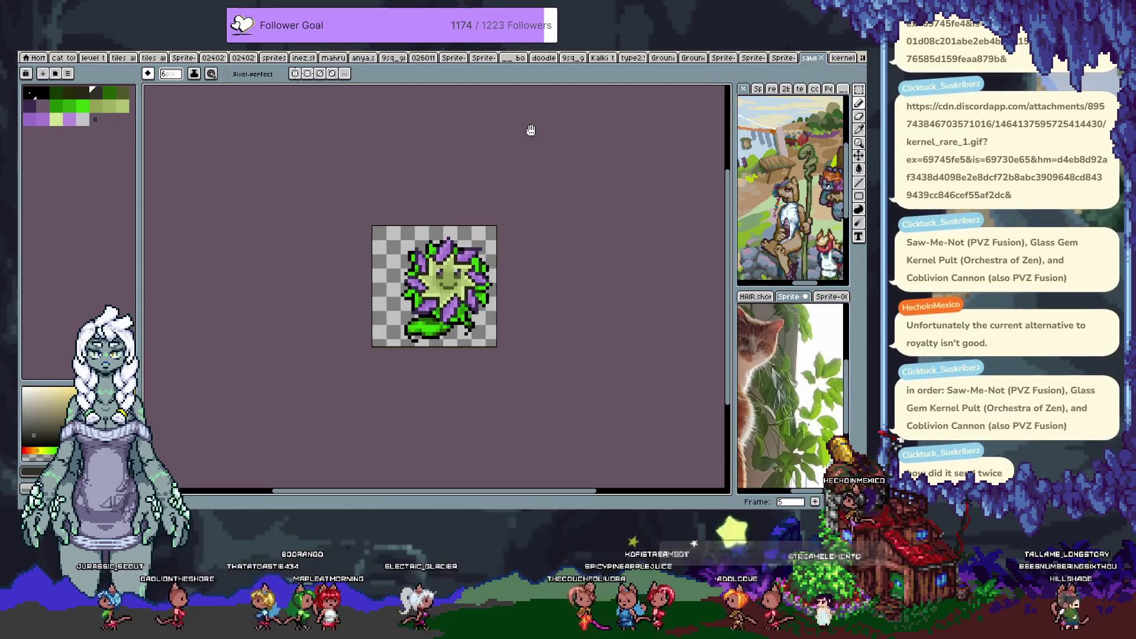
click(842, 58)
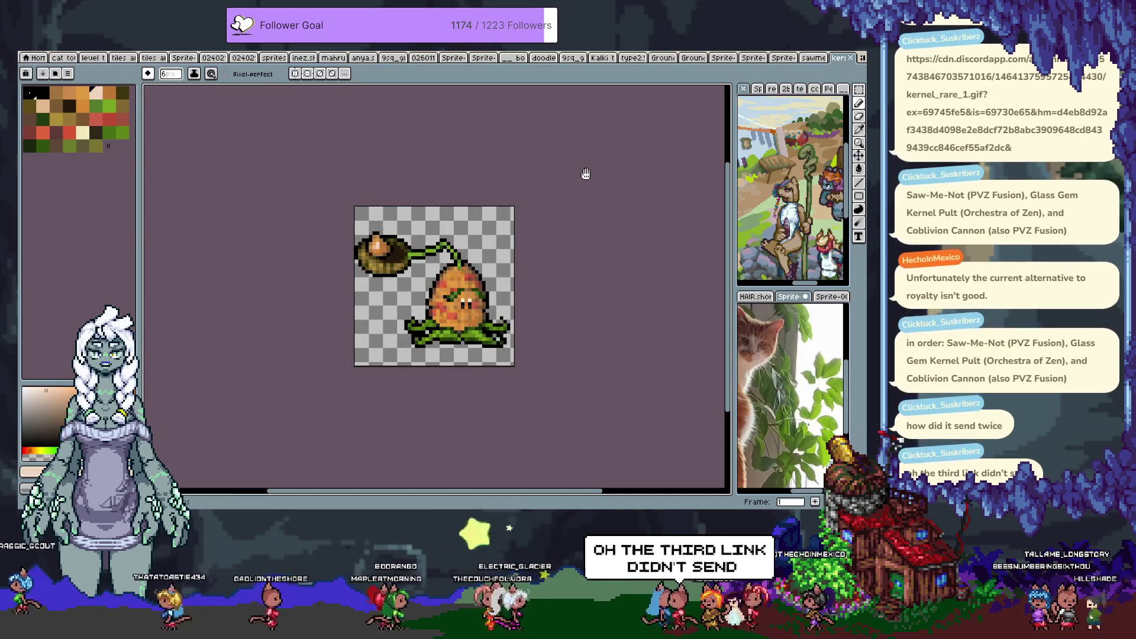
key(Return)
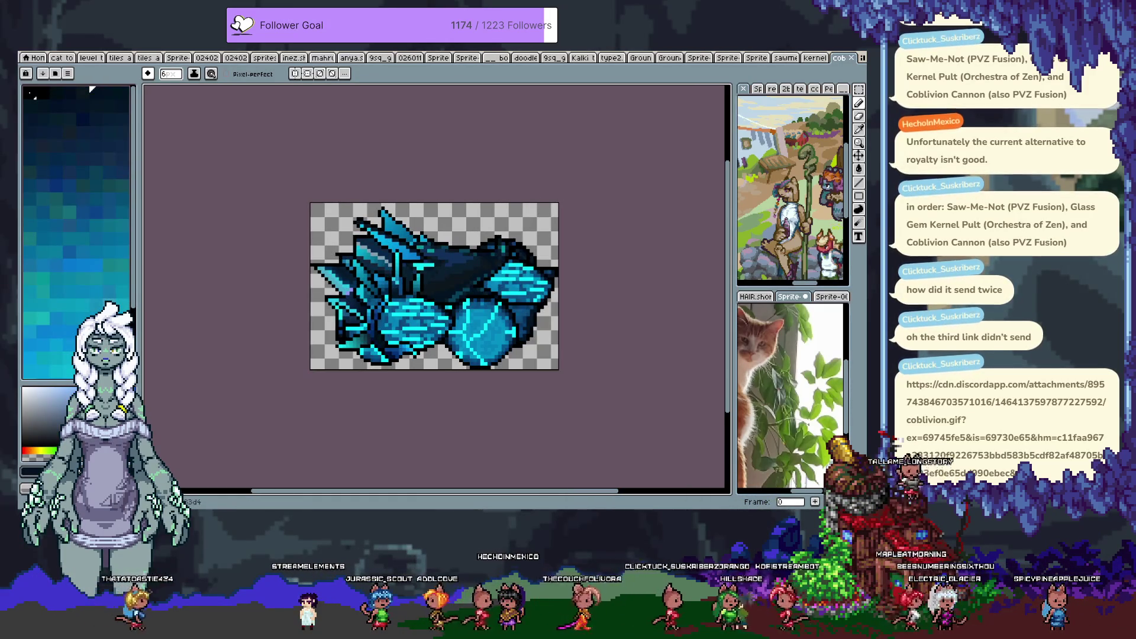
Cycle through the kernel, flower and cob cannon sprites, returning the cob cannon to its first frame.
click(318, 204)
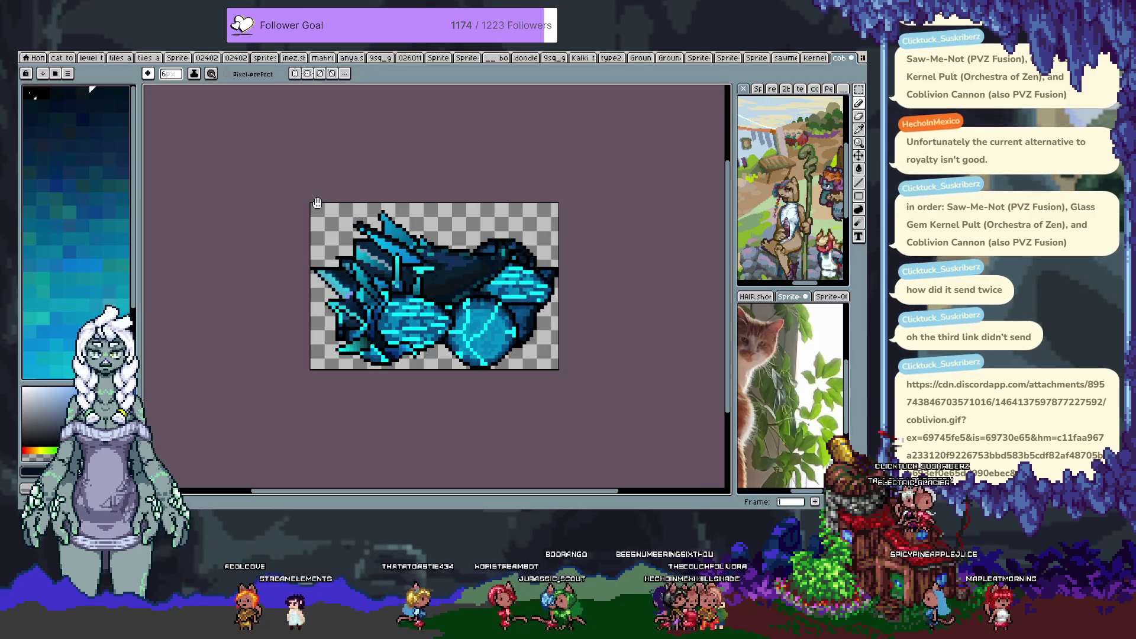
key(i)
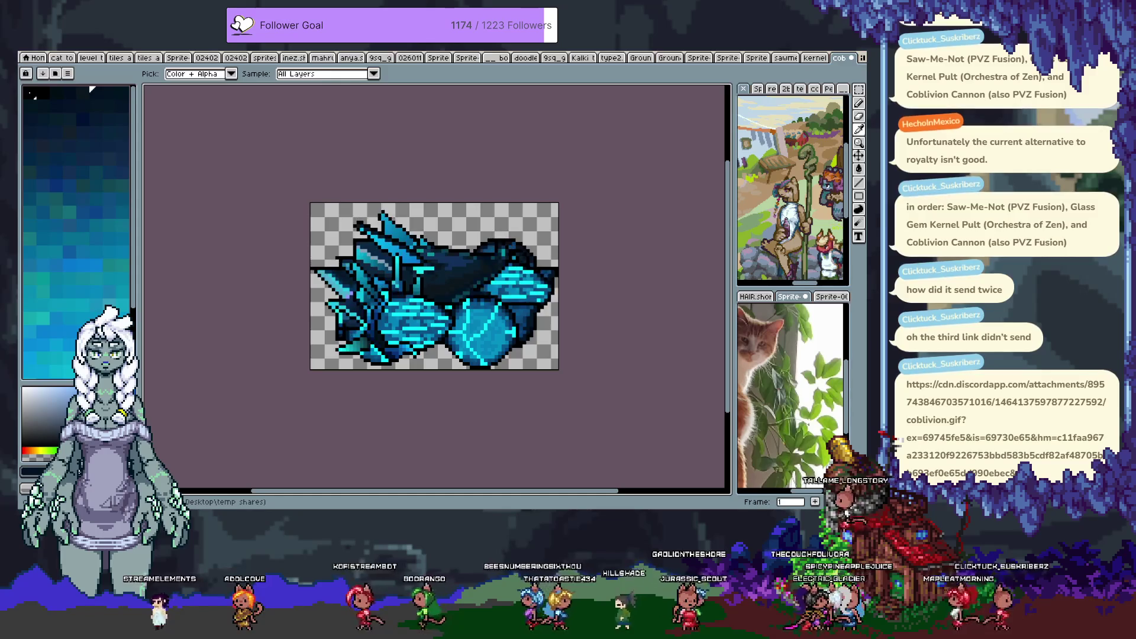
key(b)
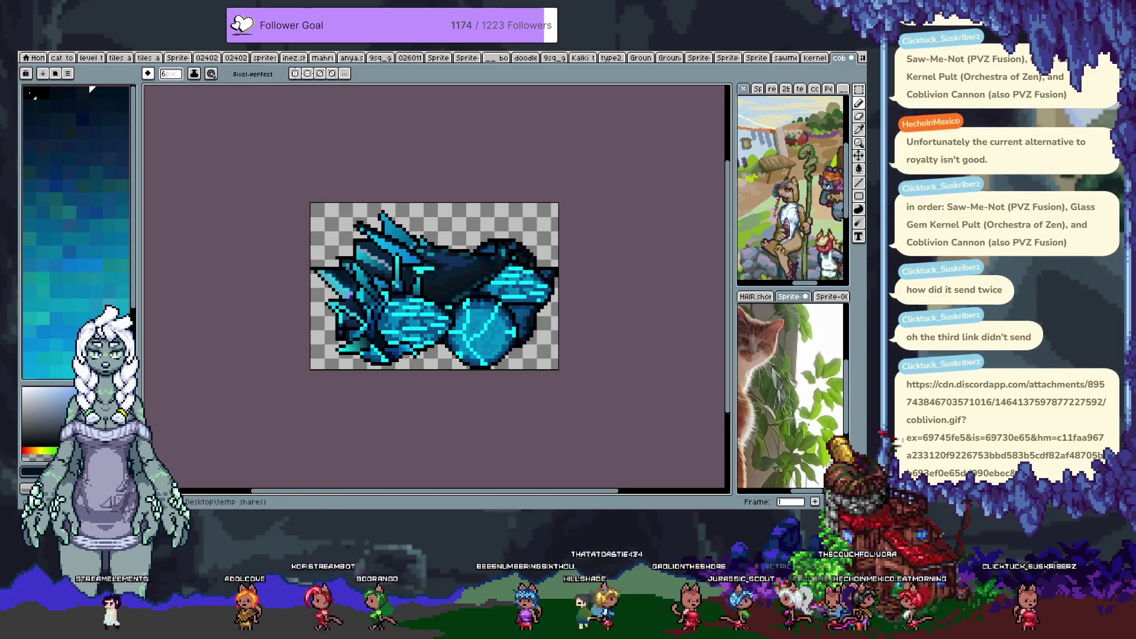
key(ctrl+shift+Tab)
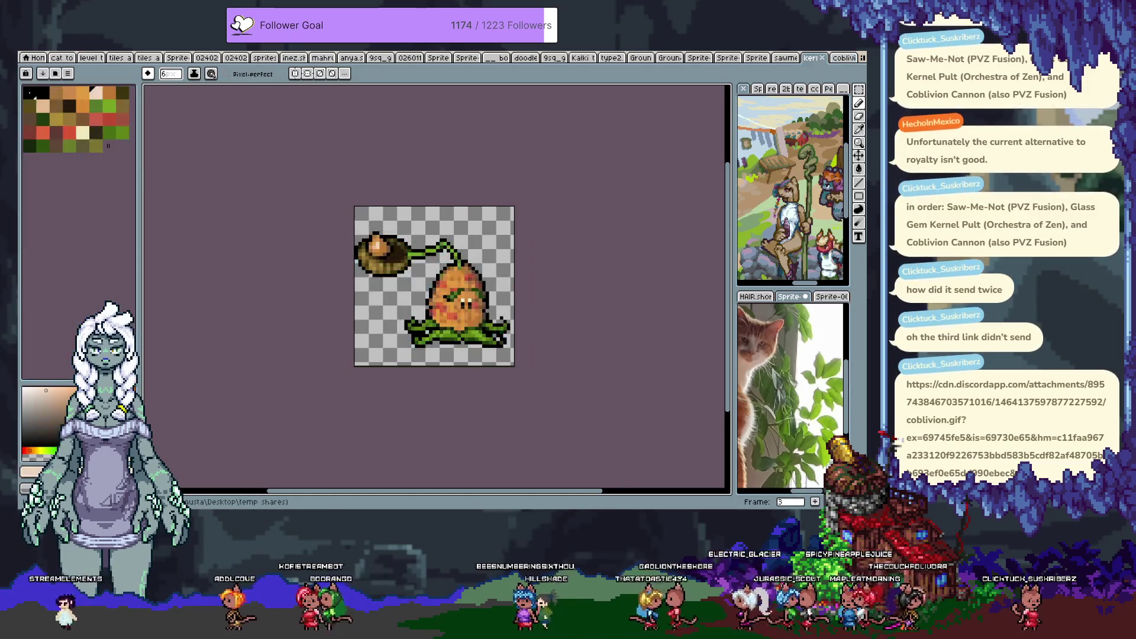
key(ctrl+shift+Tab)
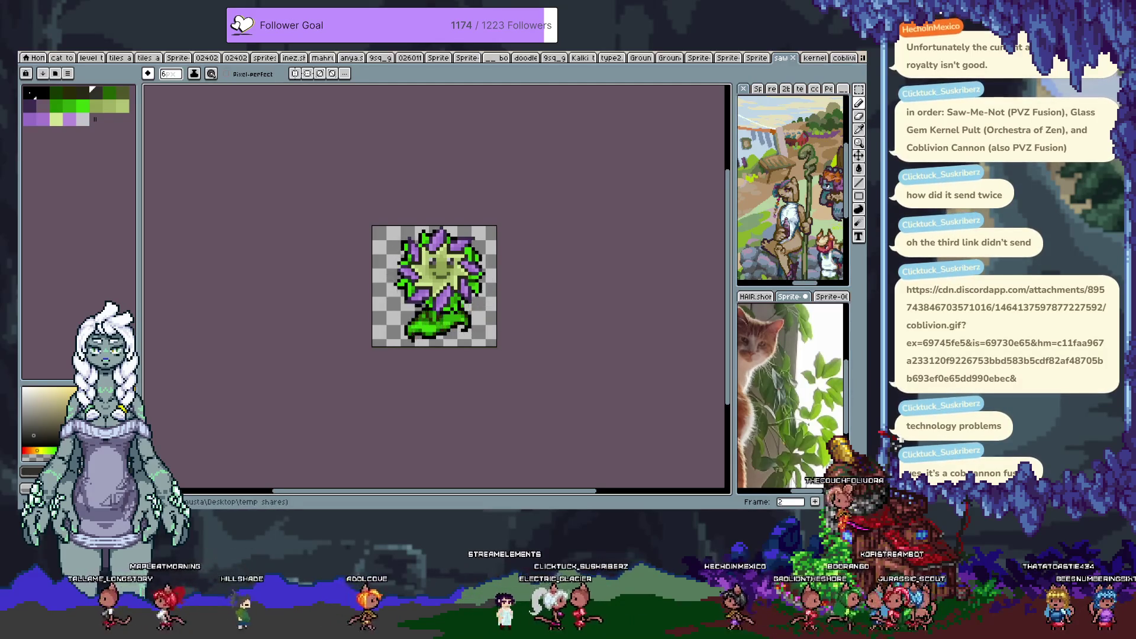
click(811, 57)
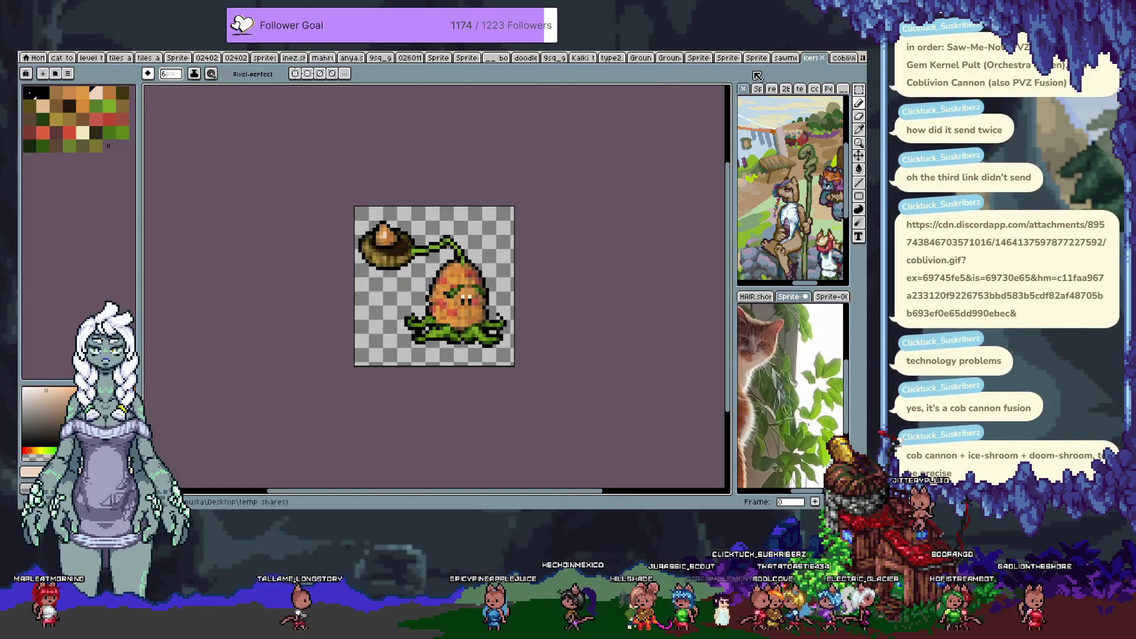
click(844, 57)
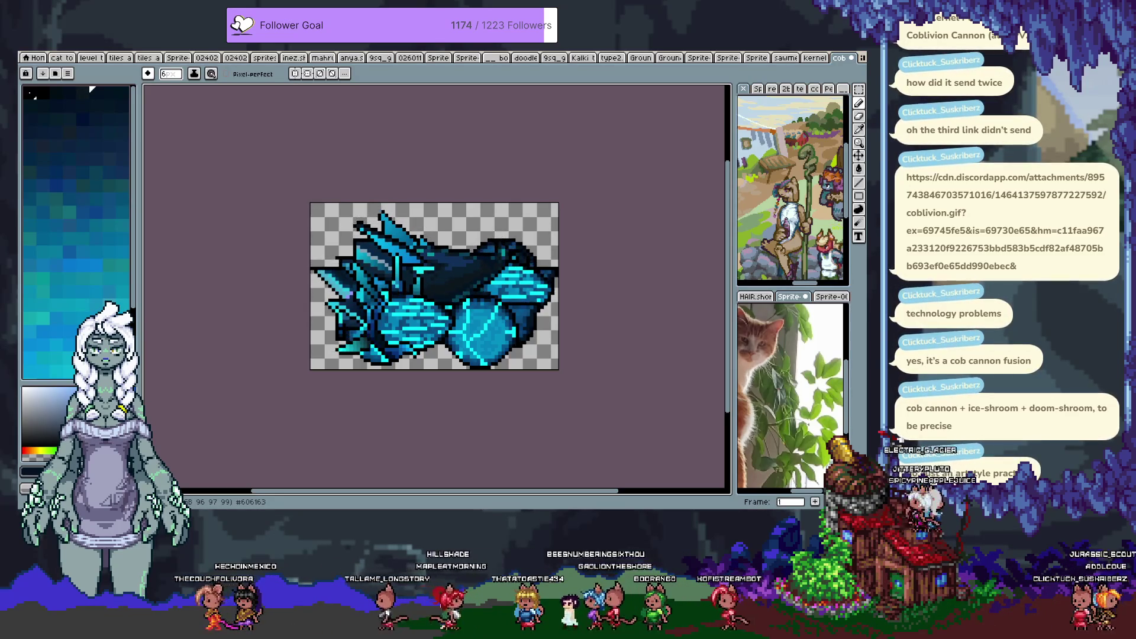
key(Return)
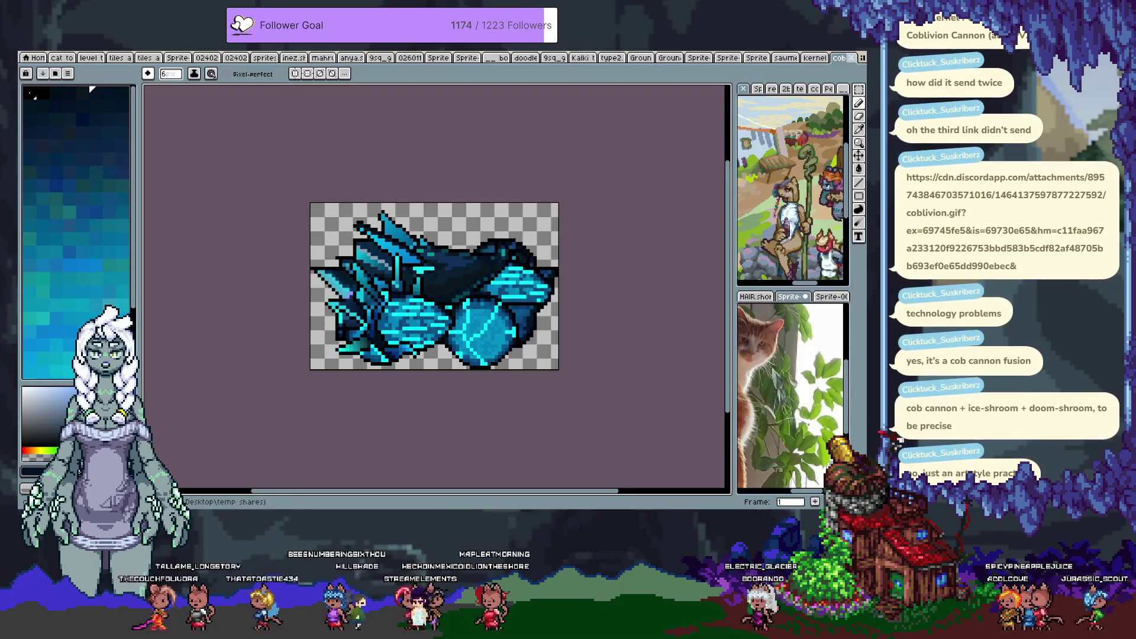
Close the cob cannon sprite without saving, then close the kernel sprite.
click(850, 58)
click(441, 296)
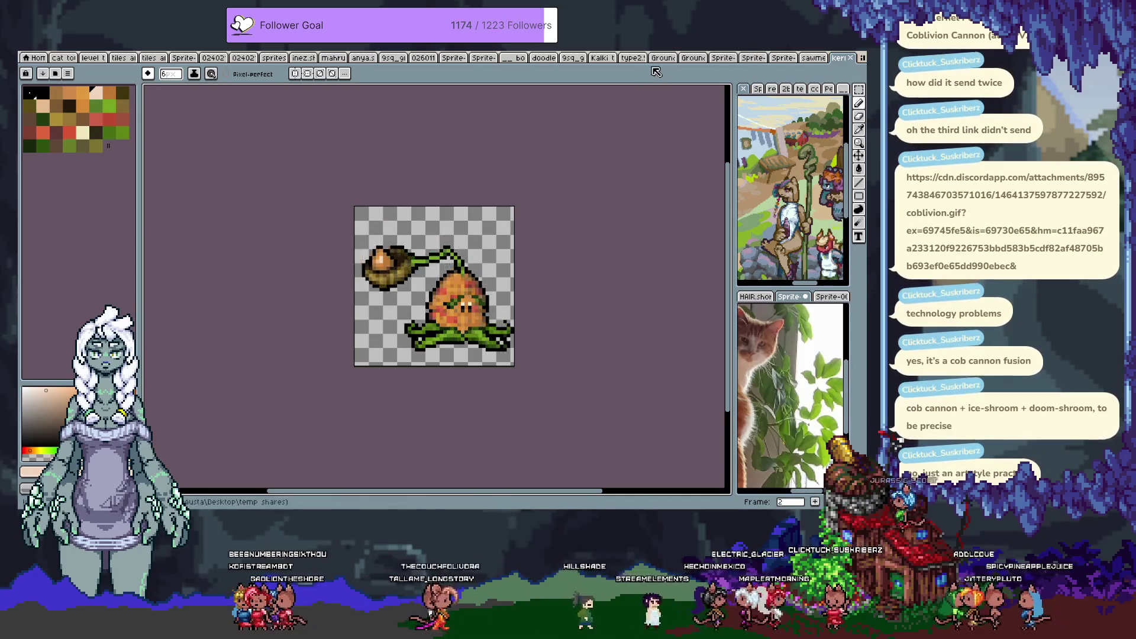
click(850, 57)
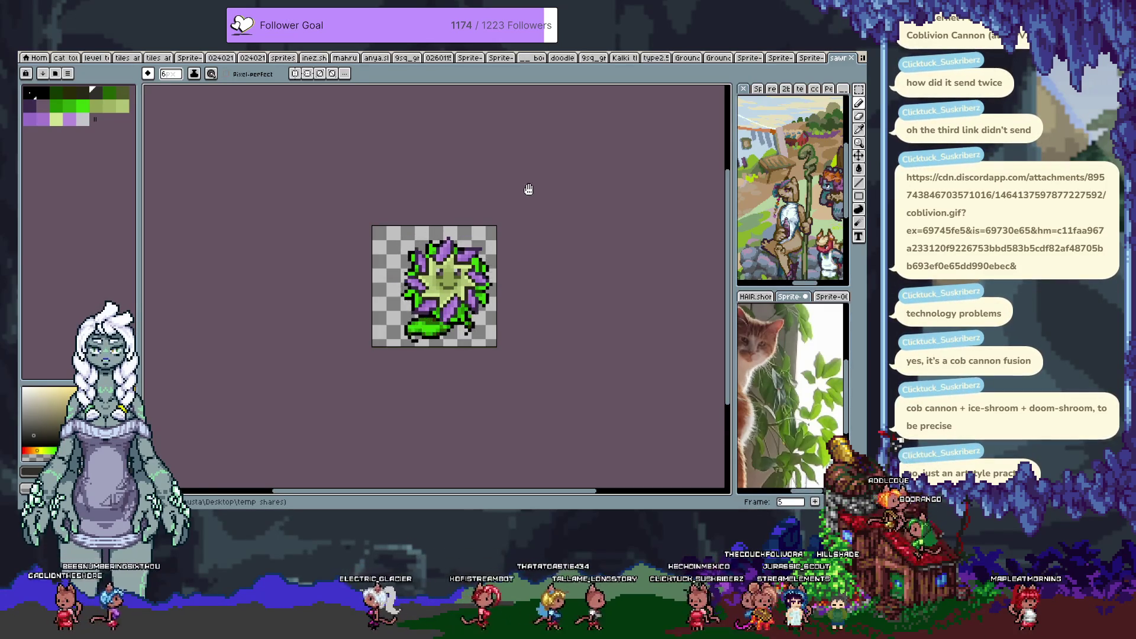
Close the flower sprite to return to the pink silhouette.
click(852, 58)
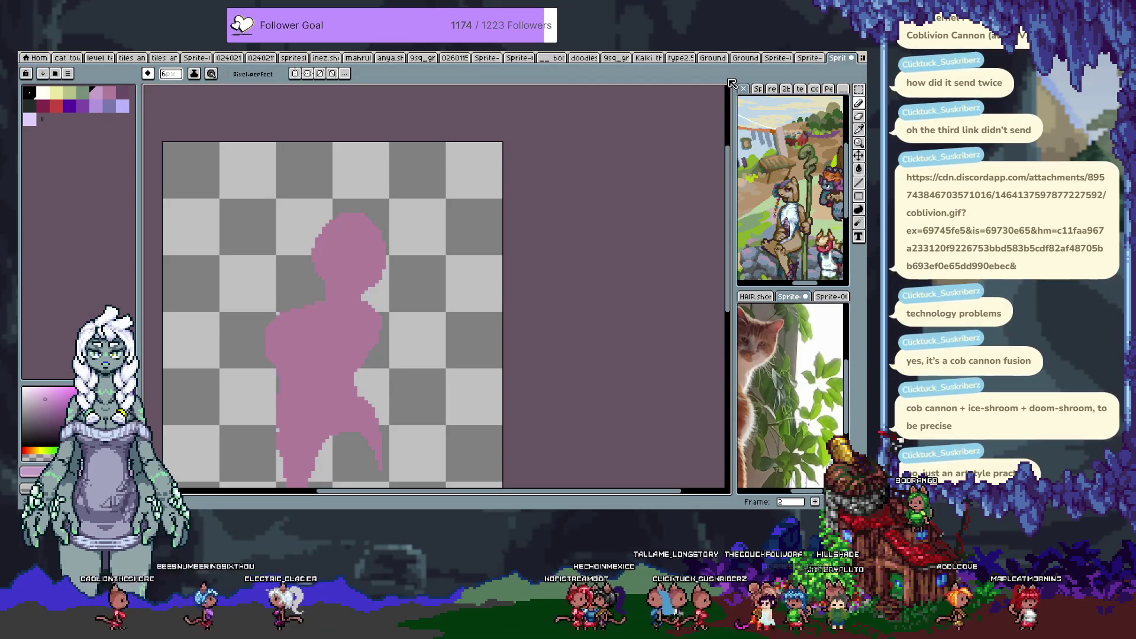
scroll(320, 313, left, 3)
scroll(337, 254, down, 3)
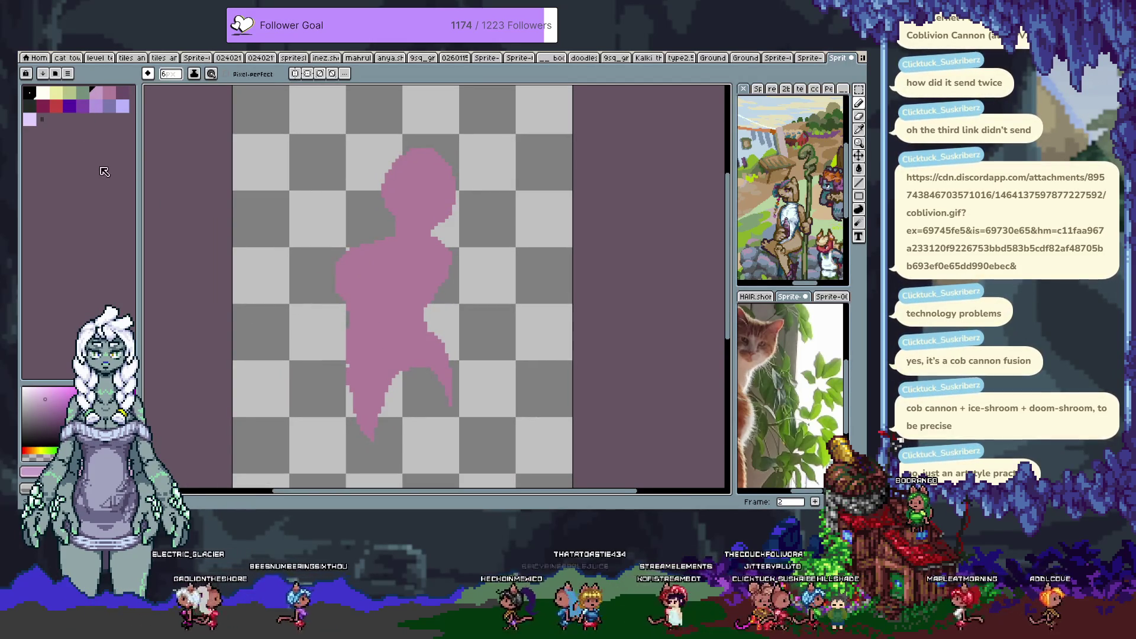
Try several dark purple marks across the silhouette's head, undoing each attempt.
click(171, 74)
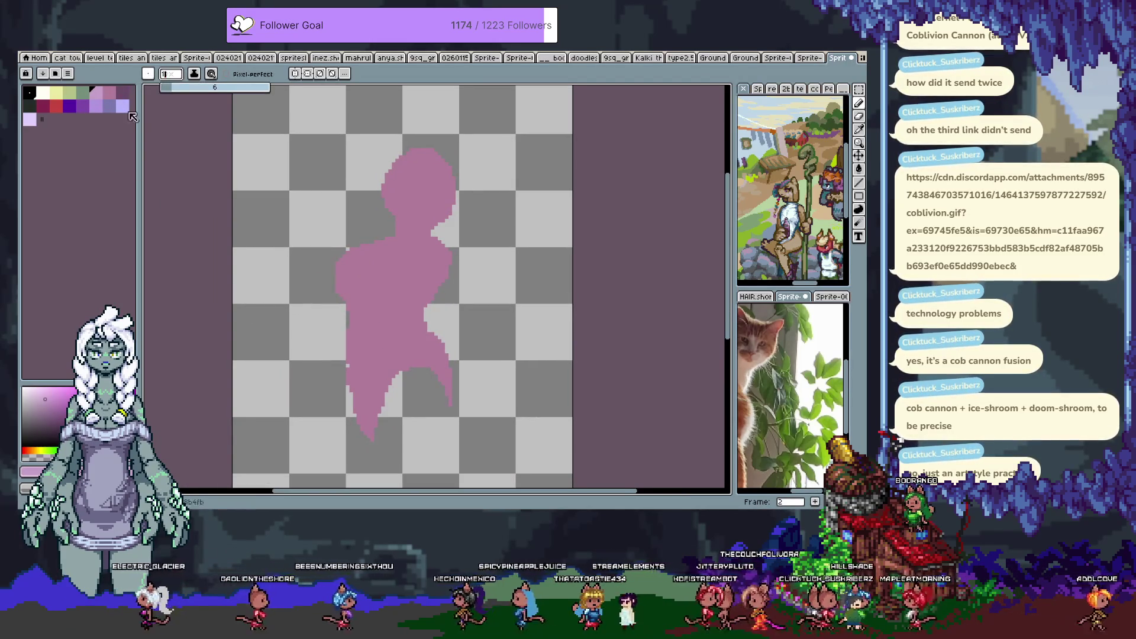
click(122, 92)
drag(425, 159, 404, 217)
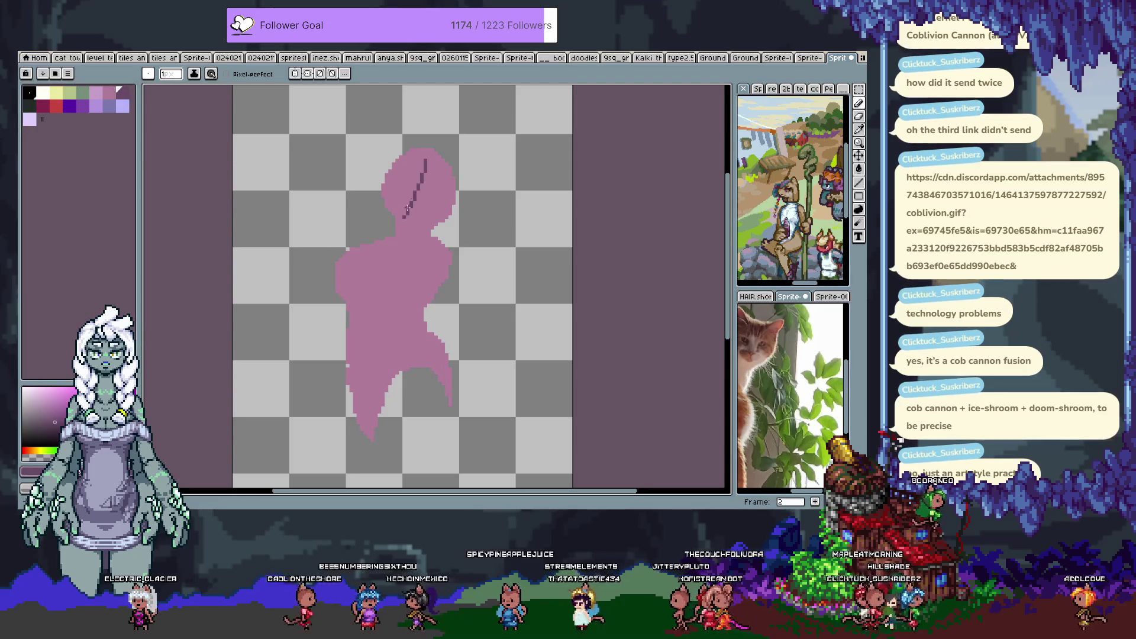
key(ctrl+z)
drag(426, 153, 417, 214)
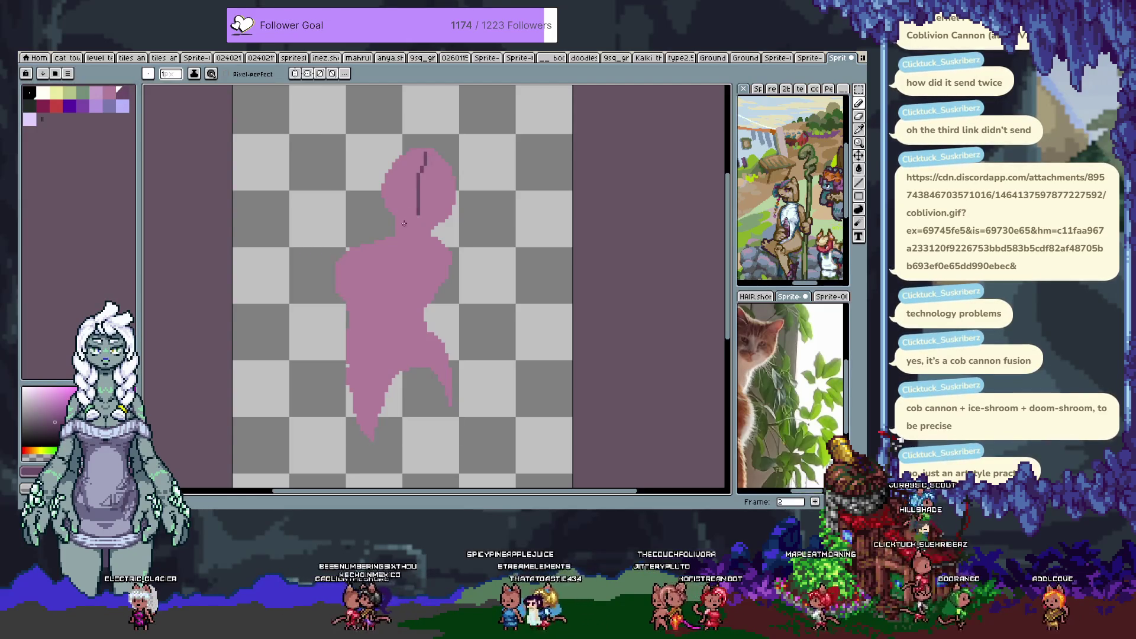
key(ctrl+z)
mouse_move(430, 159)
mouse_down()
mouse_move(404, 207)
mouse_move(439, 201)
mouse_up()
key(ctrl+z)
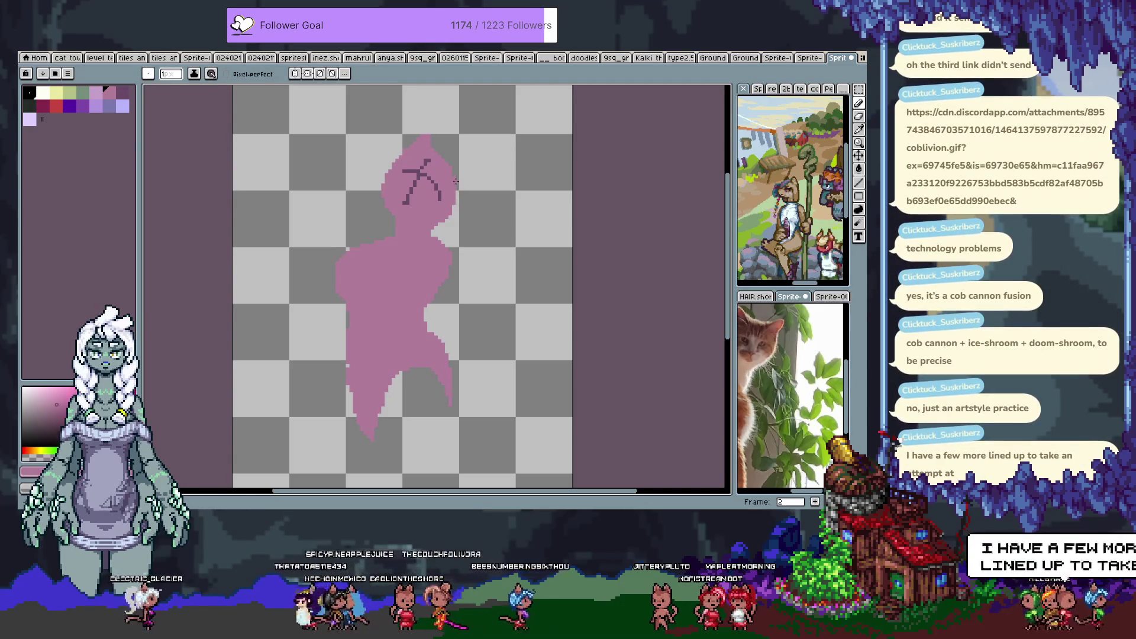
Fill the hollow ear outline pink with the bucket and extend the left ear tip upward.
key(ctrl+z)
key(ctrl+z)
key(g)
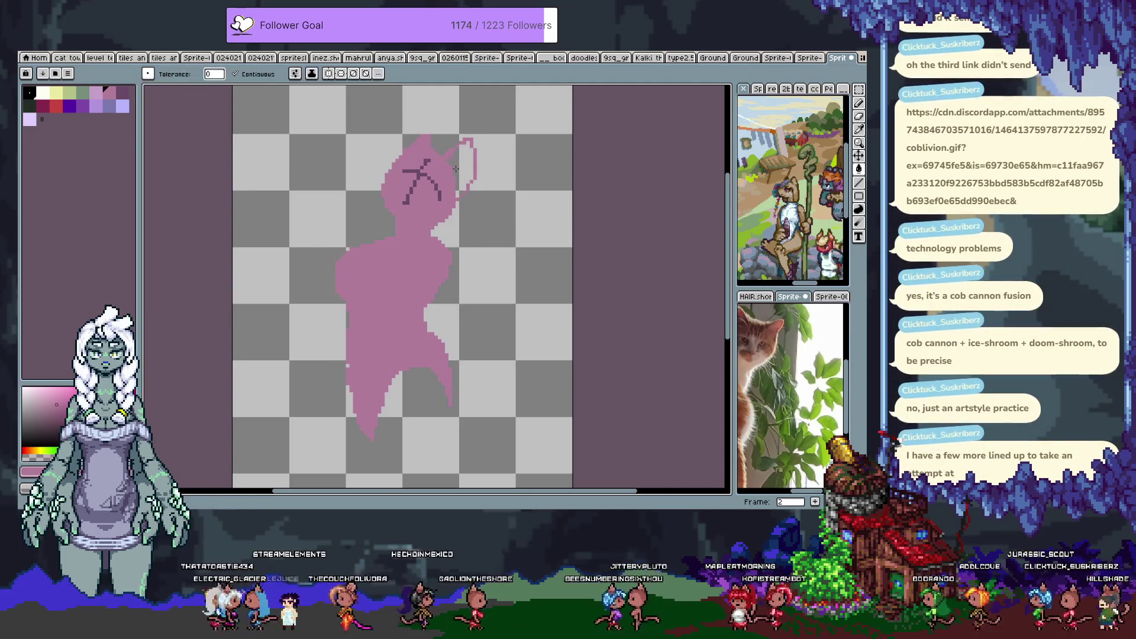
click(456, 168)
key(b)
drag(432, 145, 428, 129)
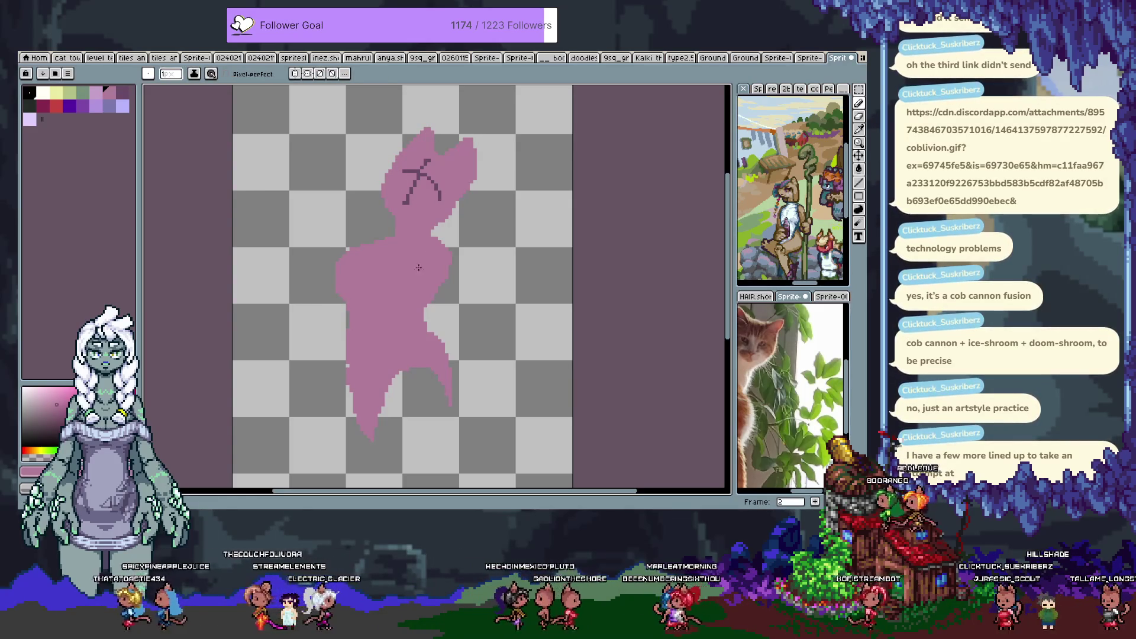
scroll(406, 272, down, 2)
Select light pink with pencil size 7 and undo the stray strokes below the body.
click(96, 93)
click(171, 74)
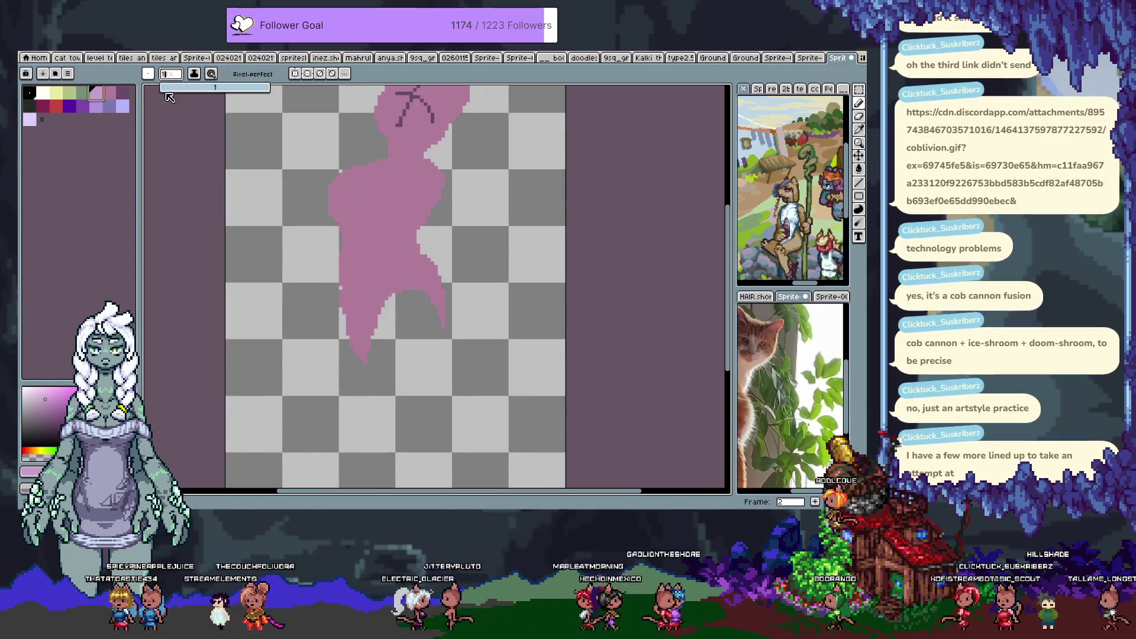
scroll(389, 260, down, 2)
key(ctrl+z)
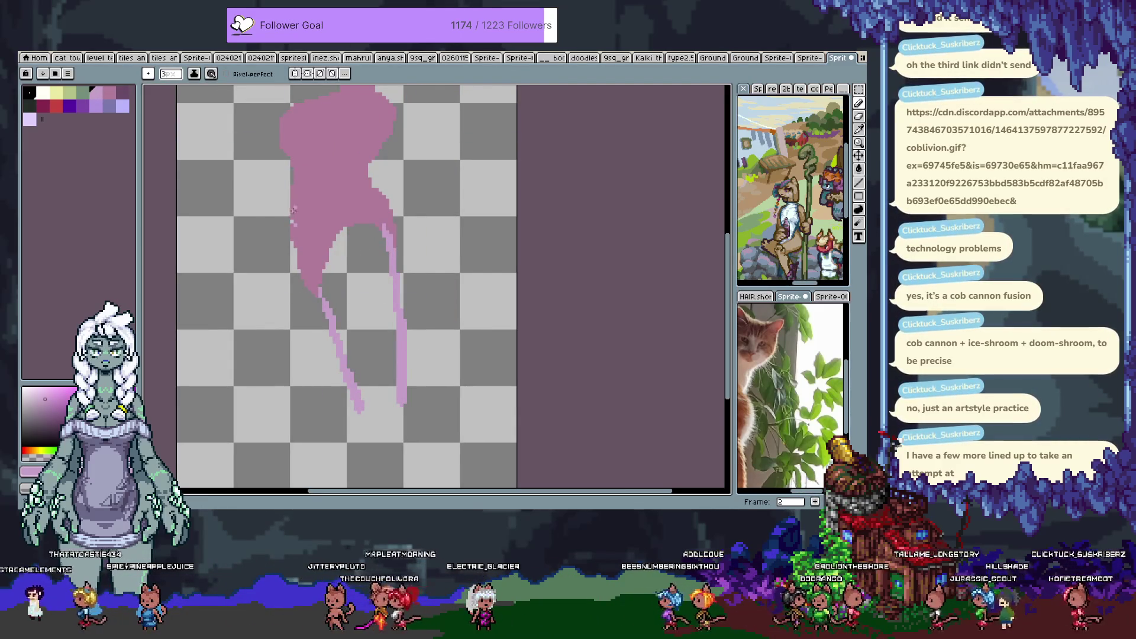
key(ctrl+z)
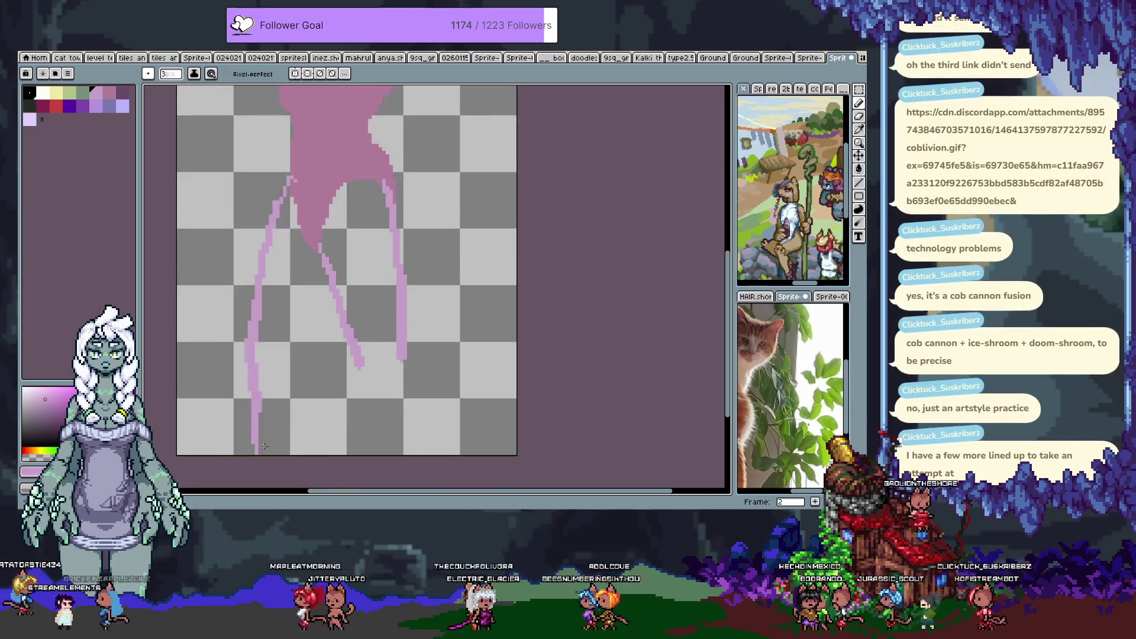
Bring the figure's lower body into view and undo part of the light-pink stroke.
key(v)
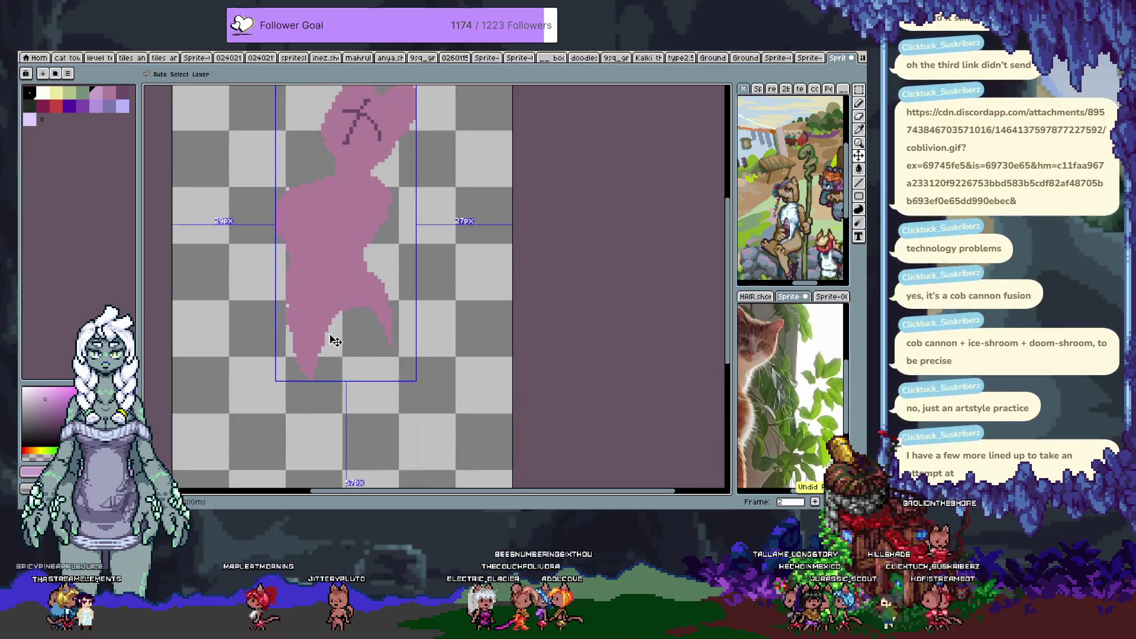
mouse_move(330, 337)
mouse_down()
mouse_move(354, 348)
mouse_move(338, 356)
mouse_move(347, 360)
mouse_move(328, 302)
mouse_up()
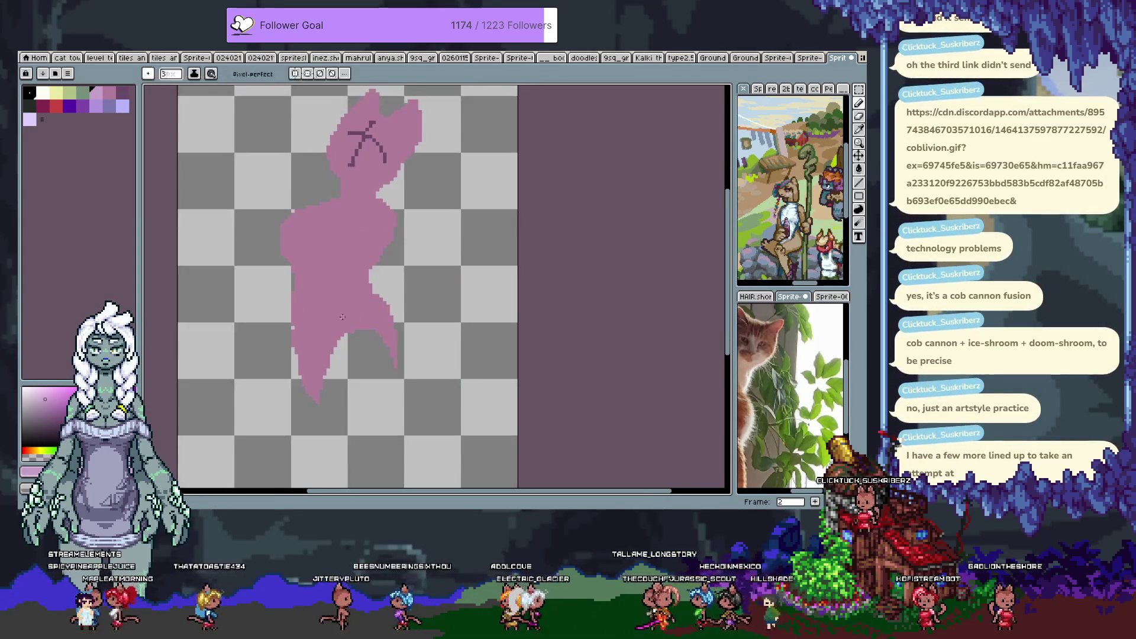
key(alt)
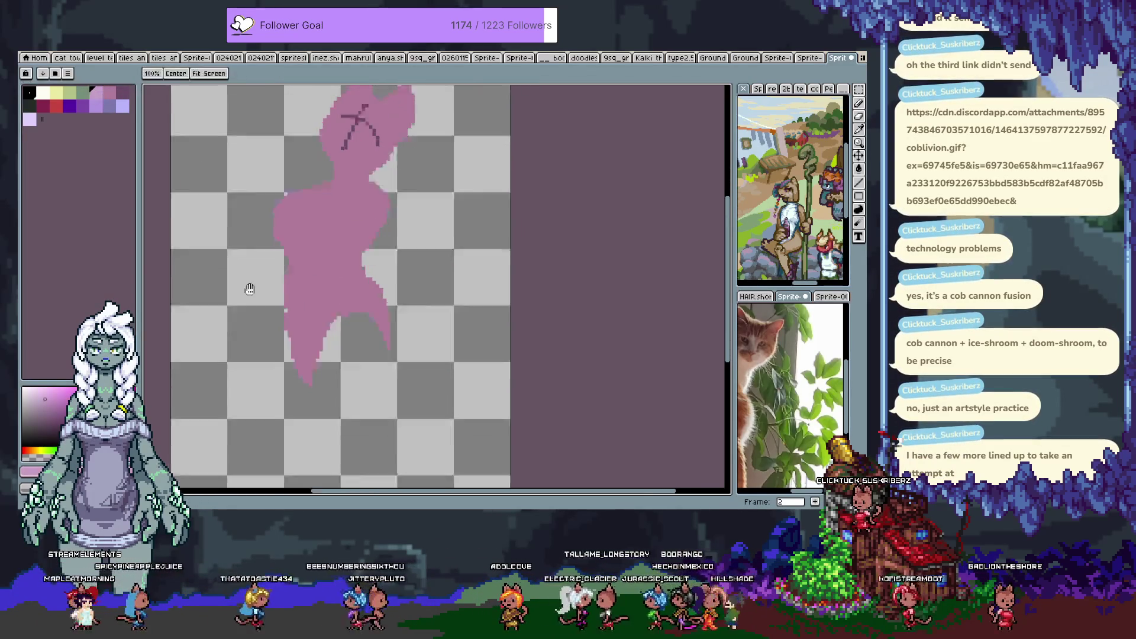
drag(375, 361, 350, 302)
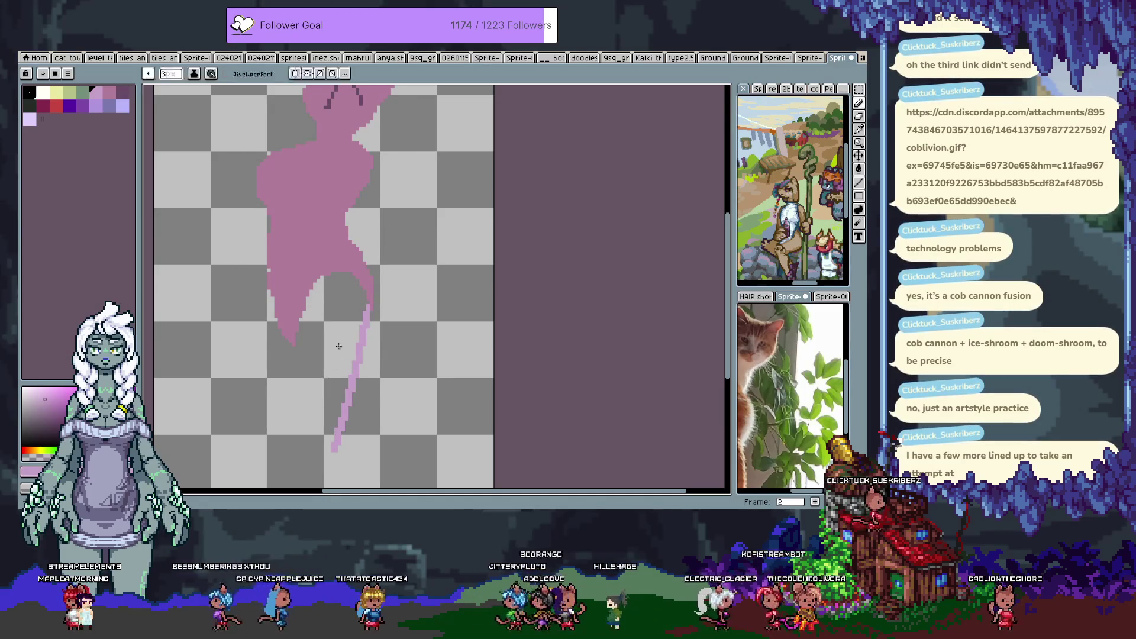
key(ctrl+z)
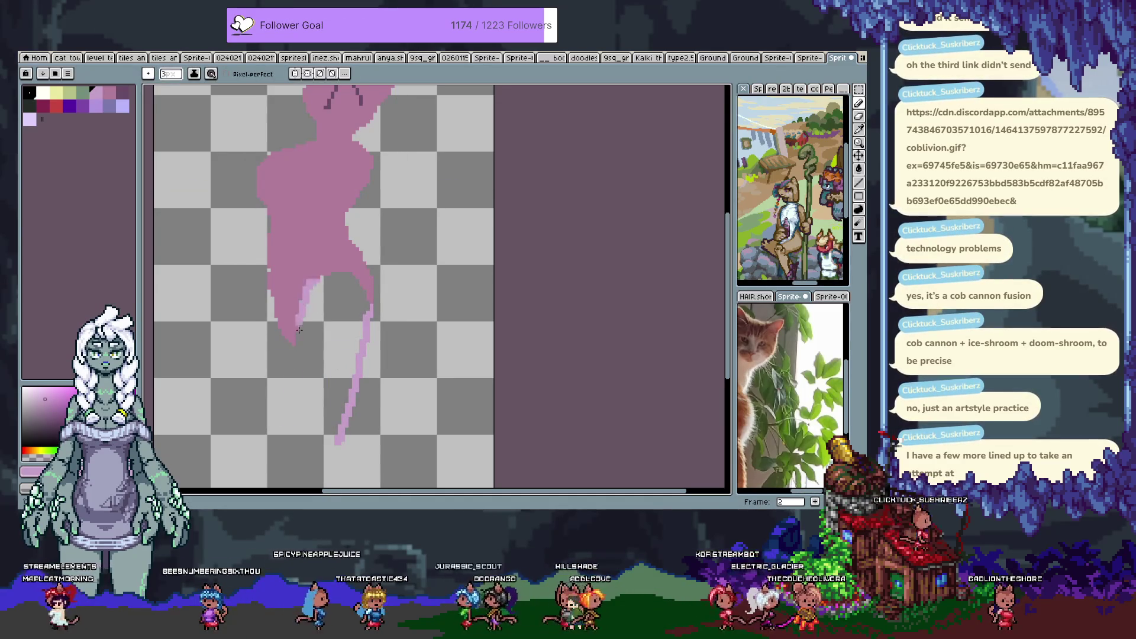
Paint a filled light-pink leg sweeping down-left from the hip.
drag(296, 327, 274, 425)
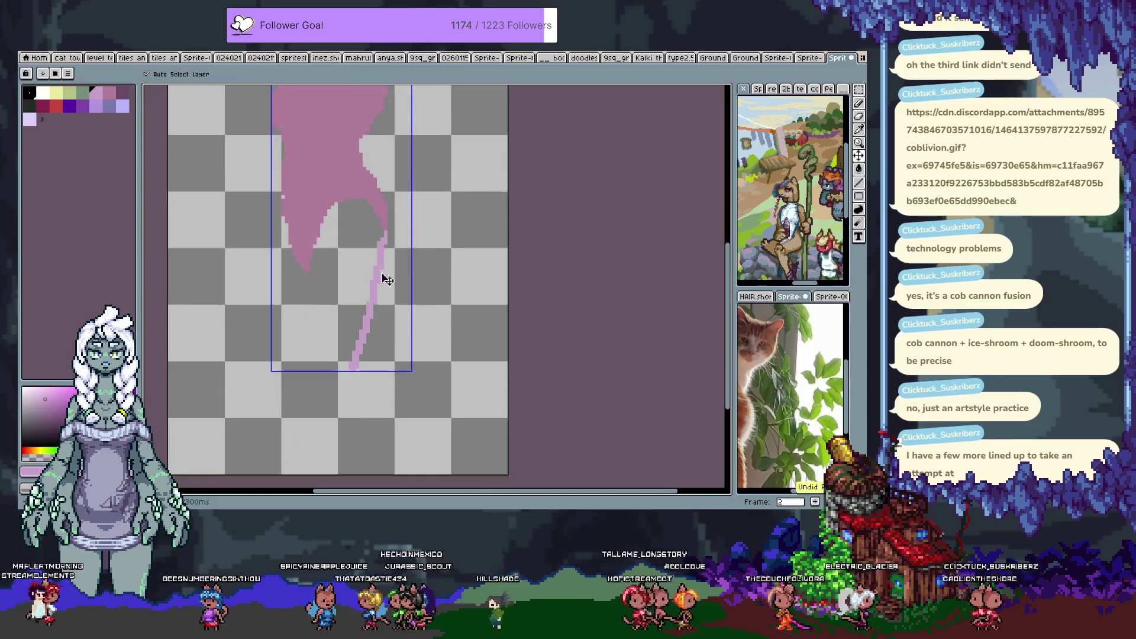
drag(380, 218, 302, 378)
drag(353, 216, 281, 406)
mouse_move(314, 343)
mouse_down()
mouse_move(368, 276)
mouse_move(264, 385)
mouse_move(368, 268)
mouse_up()
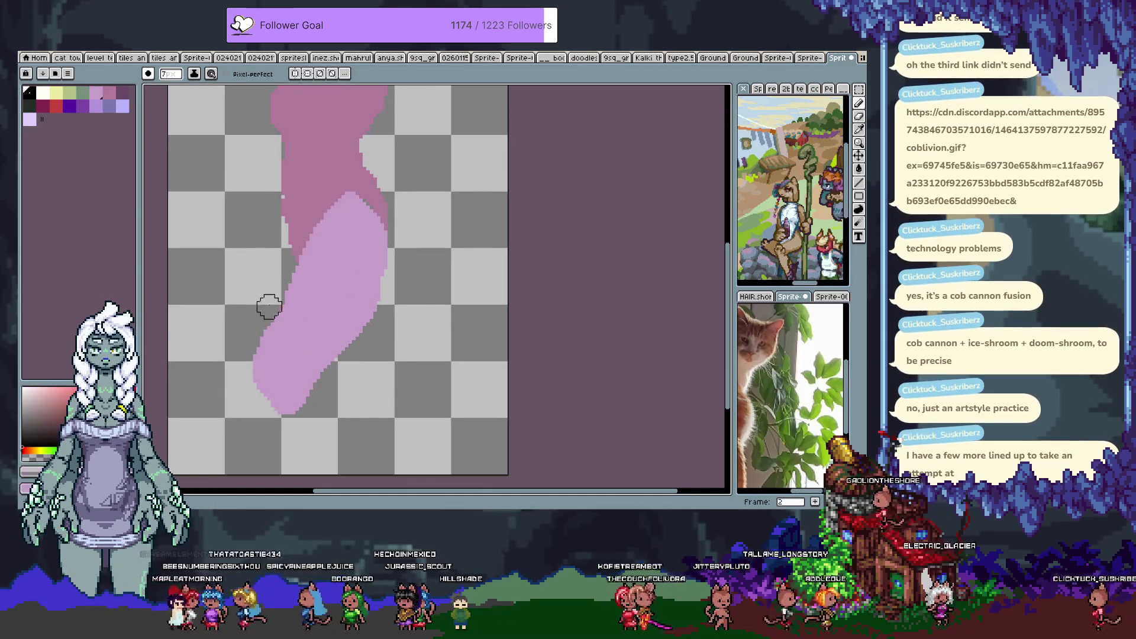
Trim the light-pink leg narrower and discard a foot drawn straight below it.
drag(267, 319, 248, 399)
drag(388, 312, 275, 394)
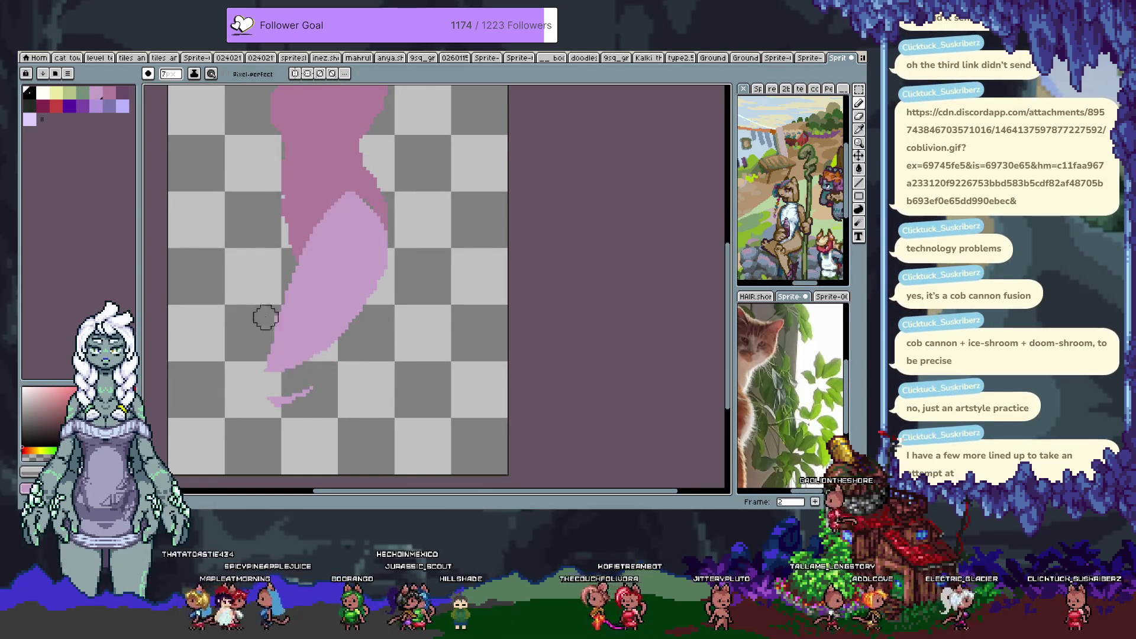
mouse_move(287, 324)
mouse_down()
mouse_move(269, 399)
mouse_move(351, 308)
mouse_up()
drag(297, 364, 300, 317)
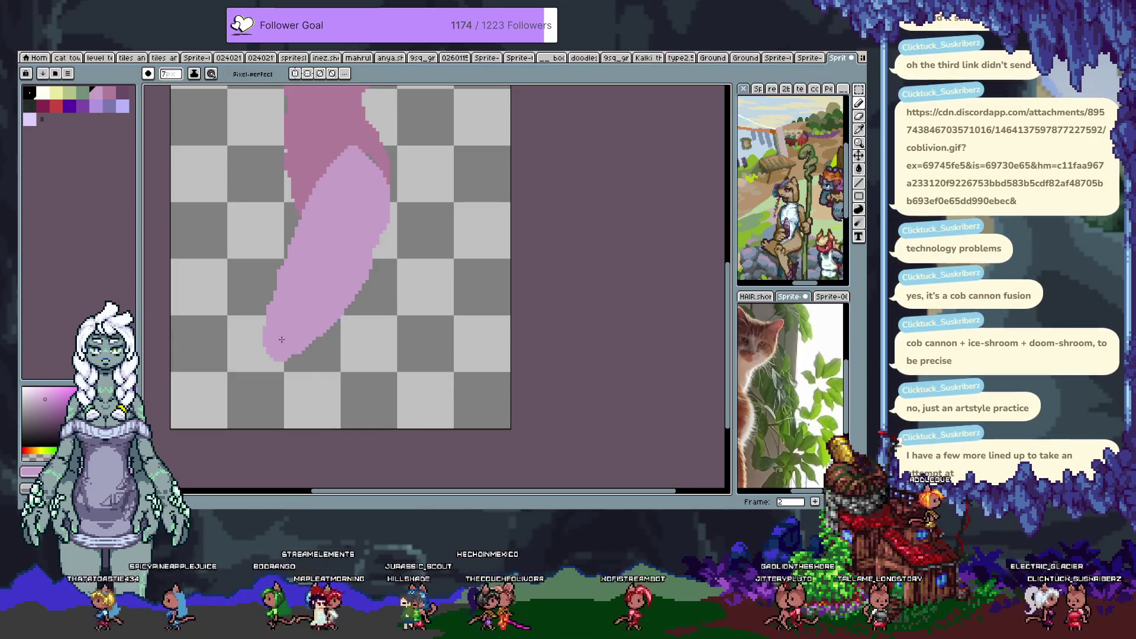
drag(296, 361, 360, 423)
key(ctrl+z)
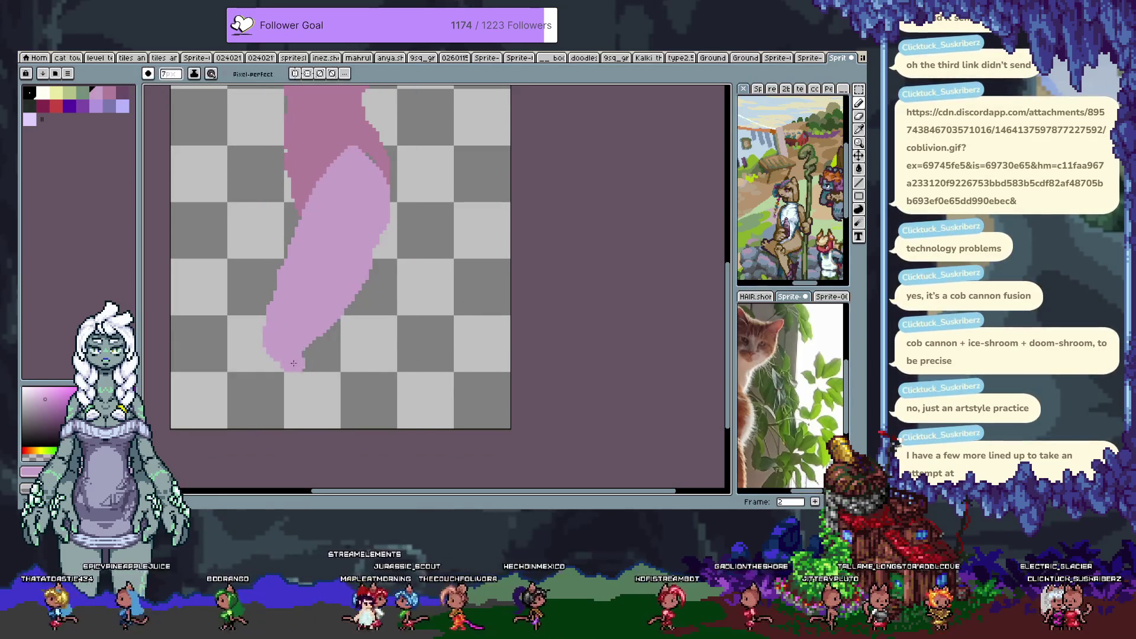
Draw the foot extending right from the knee and fill the gaps between thigh, lower leg and foot.
drag(299, 370, 462, 307)
mouse_move(356, 283)
mouse_down()
mouse_move(443, 299)
mouse_move(319, 349)
mouse_up()
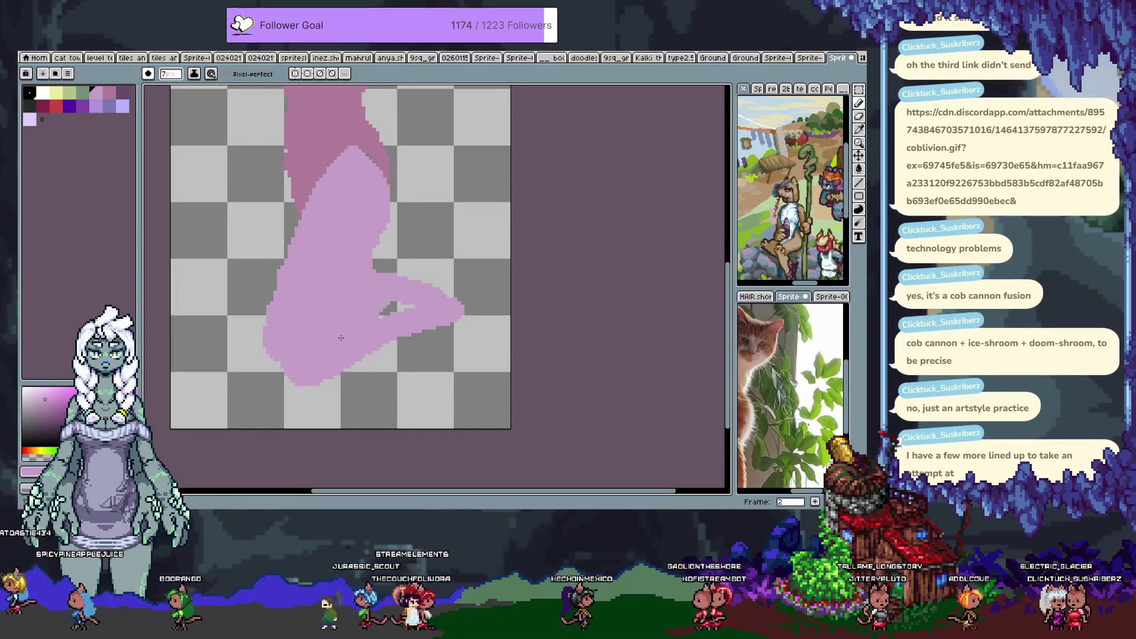
drag(446, 310, 473, 341)
scroll(450, 326, down, 1)
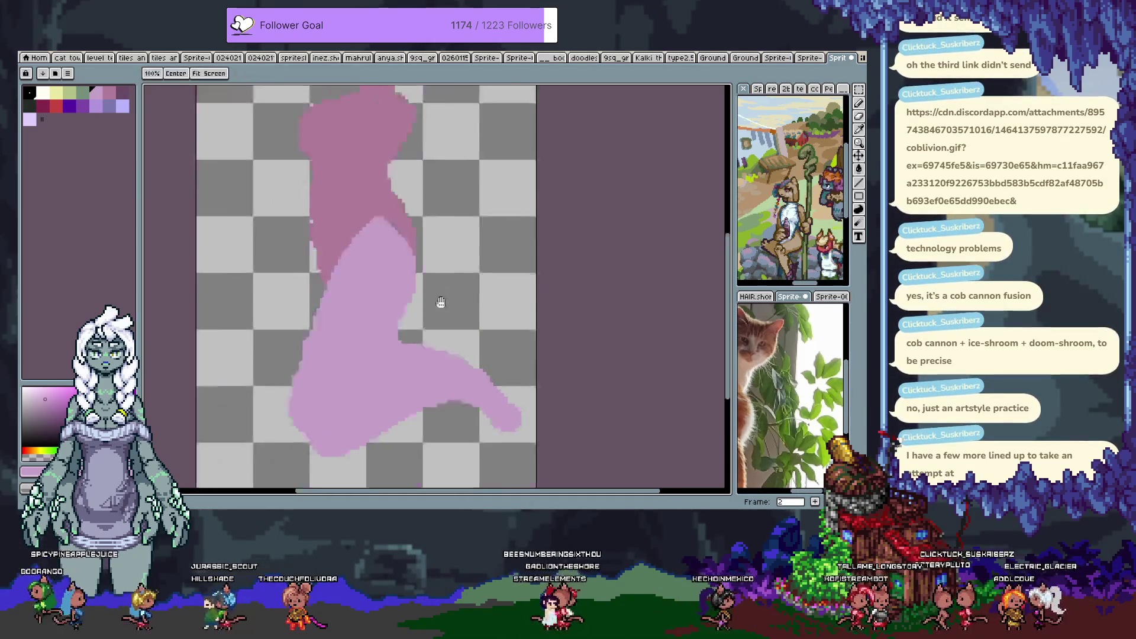
scroll(453, 293, up, 1)
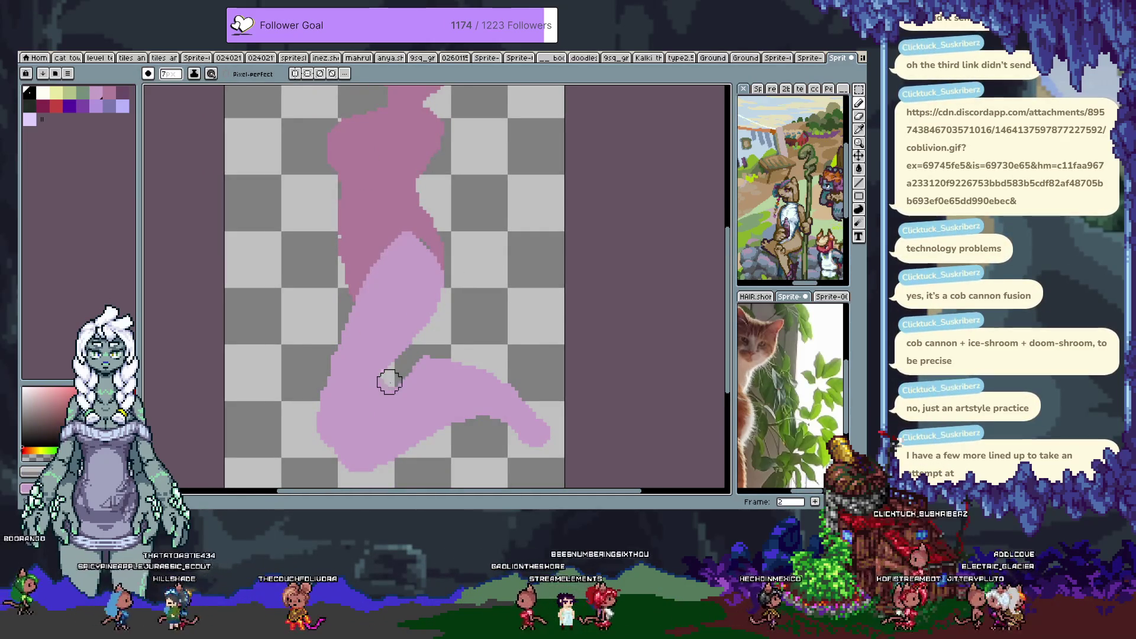
drag(408, 370, 386, 386)
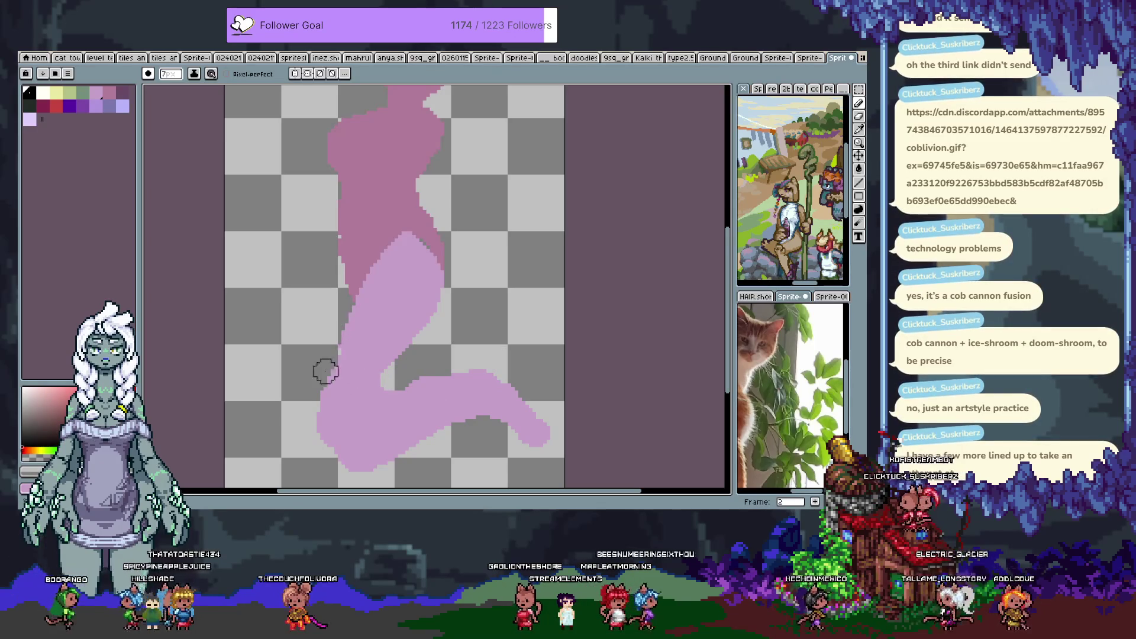
scroll(325, 371, down, 2)
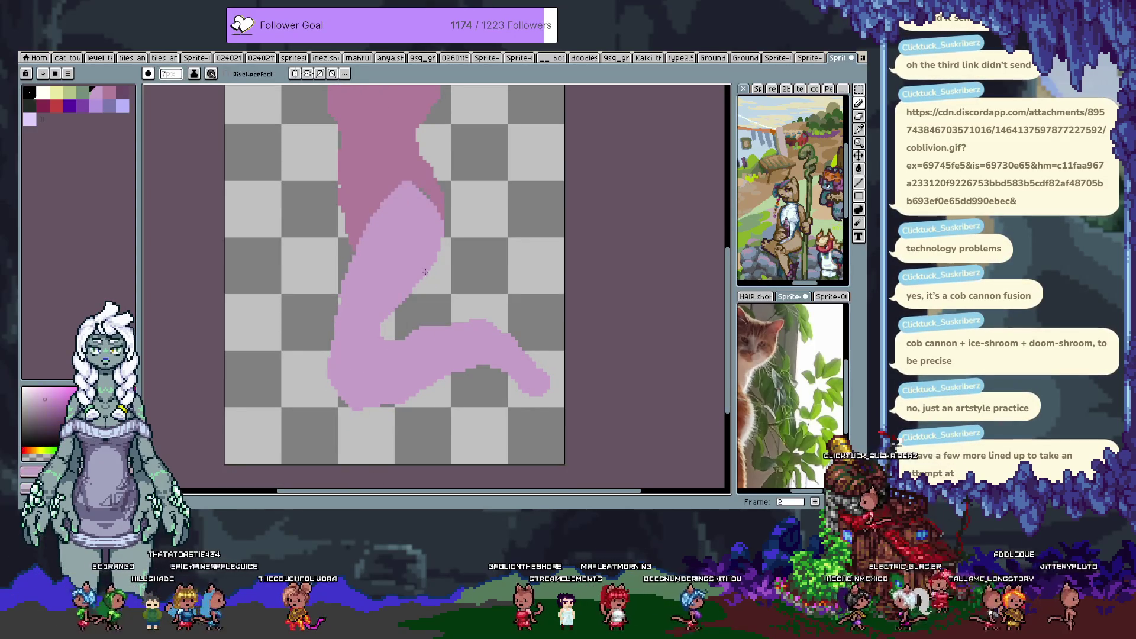
drag(425, 271, 370, 369)
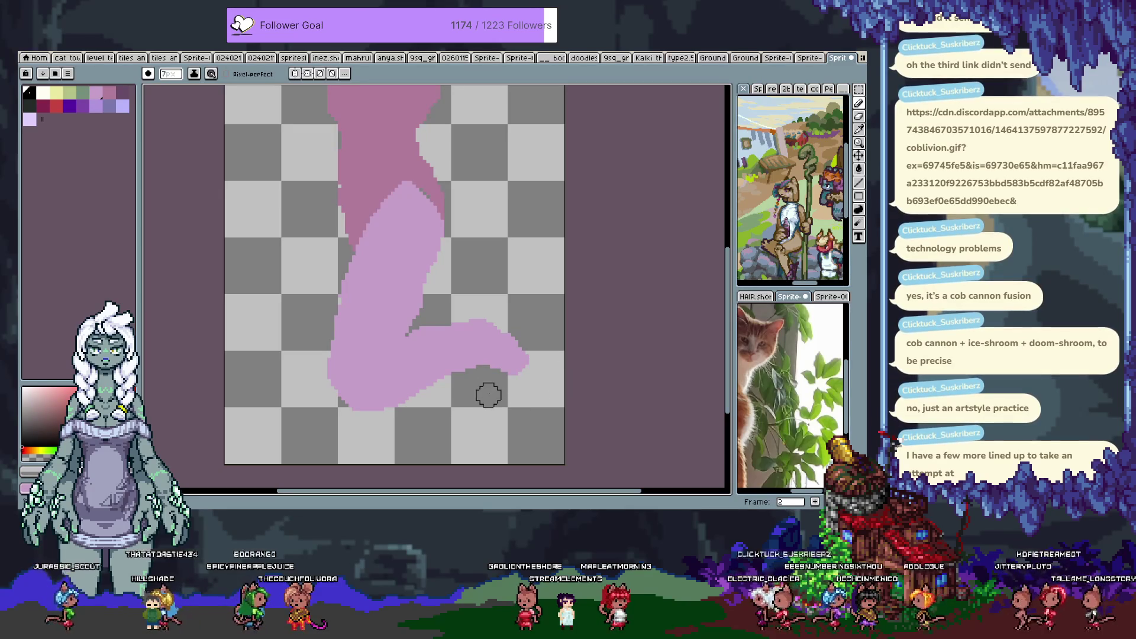
Discard a foot-tip extension and lasso-select the light-pink foot.
alt+click(512, 368)
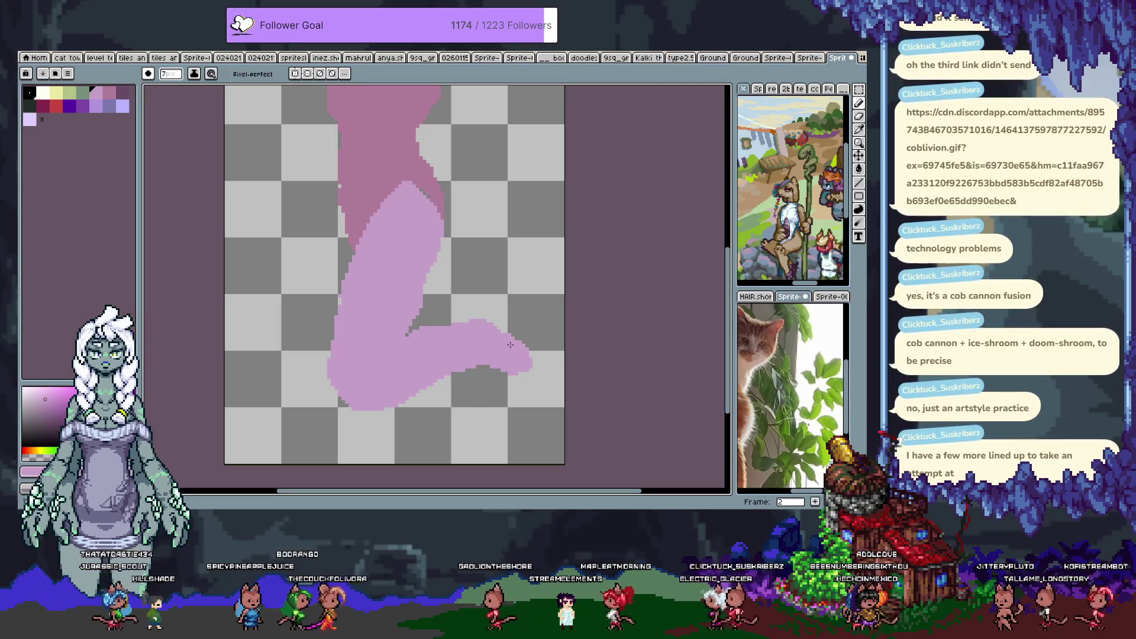
drag(509, 344, 533, 361)
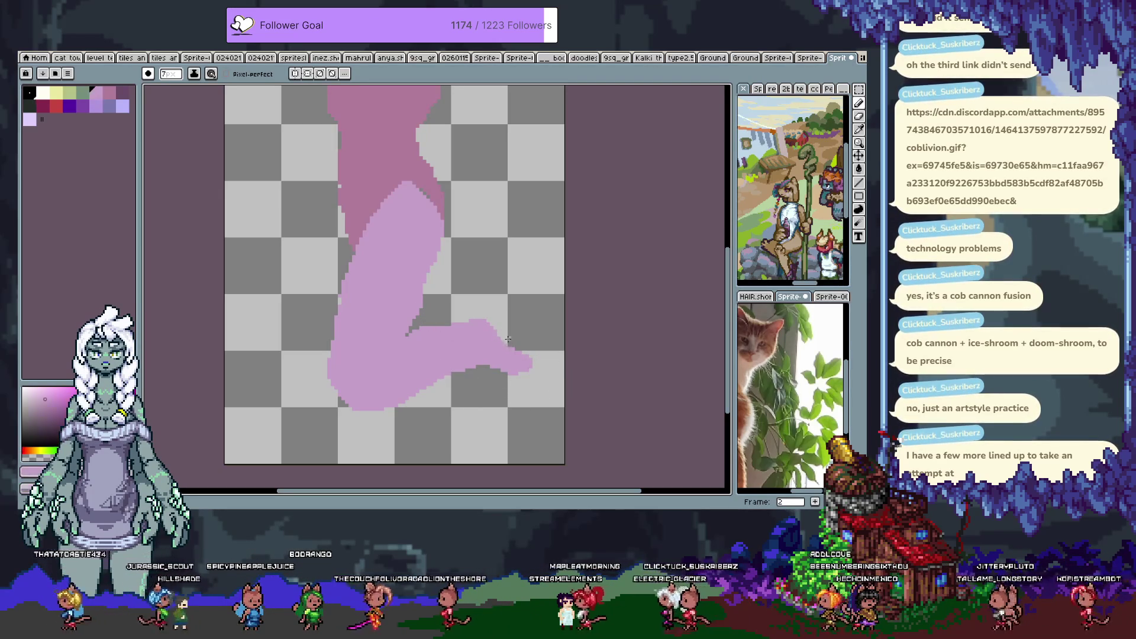
key(ctrl+z)
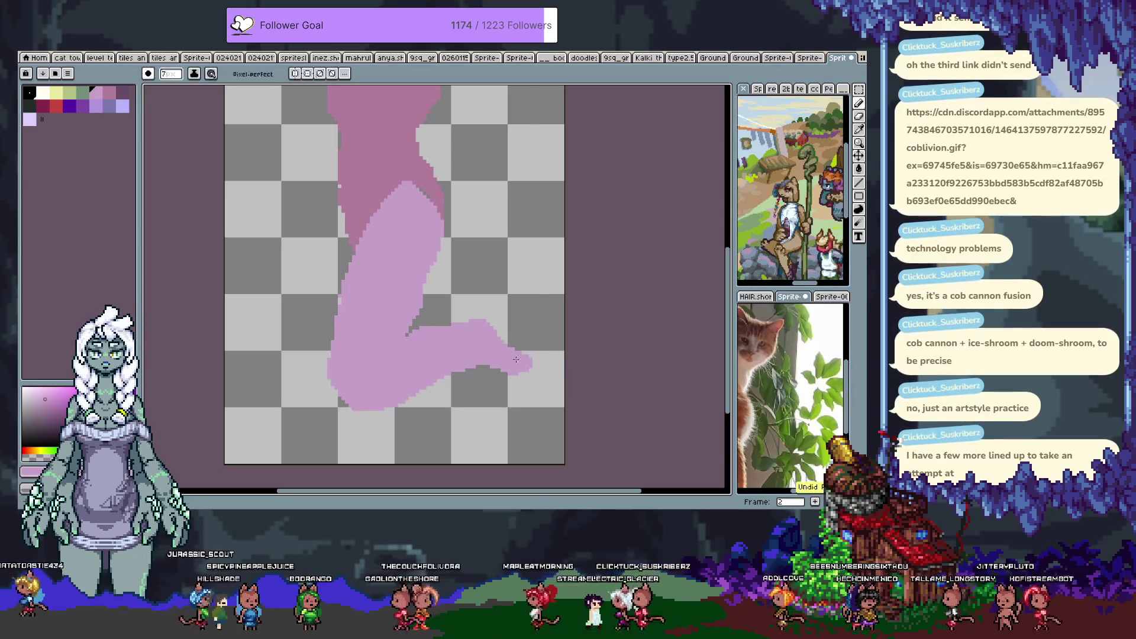
scroll(467, 348, up, 1)
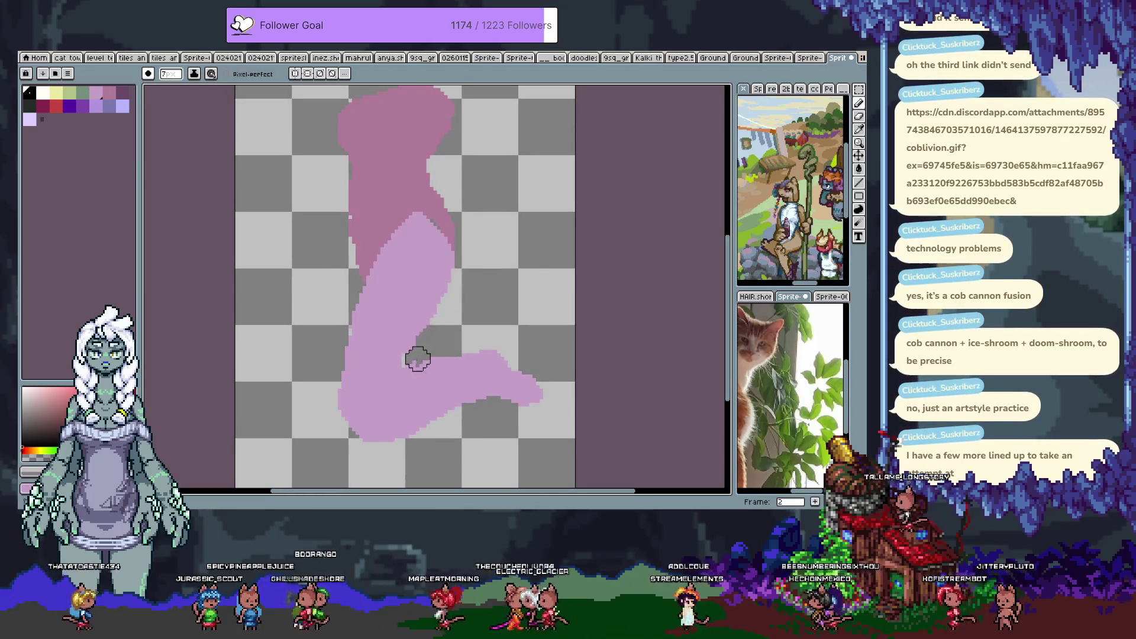
key(q)
scroll(379, 396, down, 1)
drag(339, 404, 553, 366)
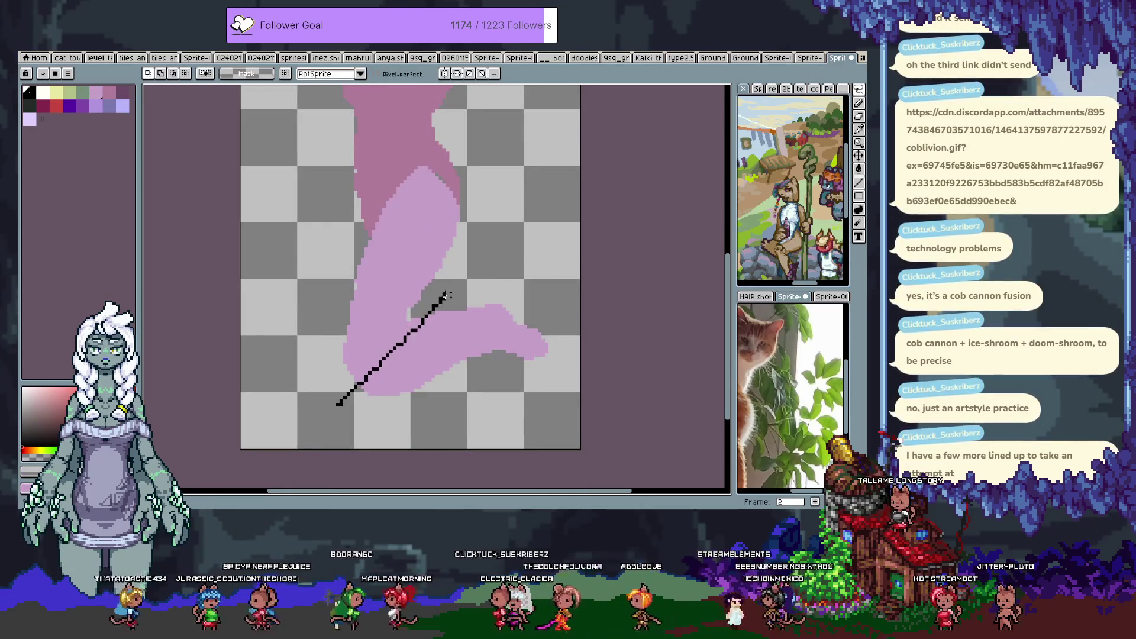
Move the selected foot up and left under the knee and erase its lower-left edge.
drag(444, 371, 428, 330)
key(ctrl+d)
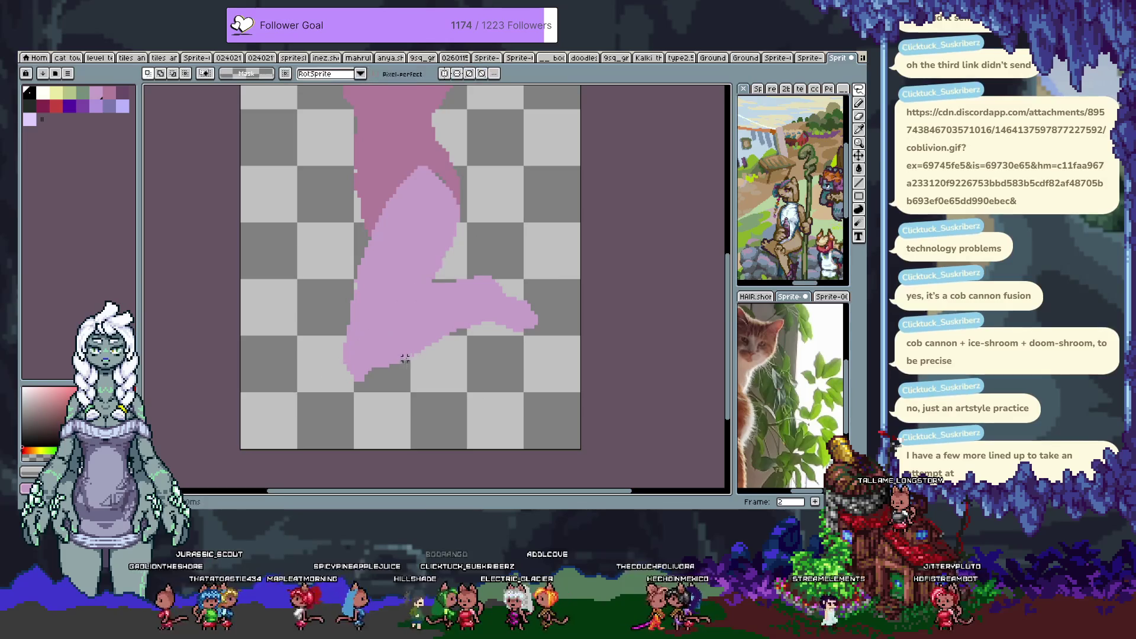
key(e)
mouse_move(353, 350)
mouse_down()
mouse_move(387, 387)
mouse_move(387, 370)
mouse_up()
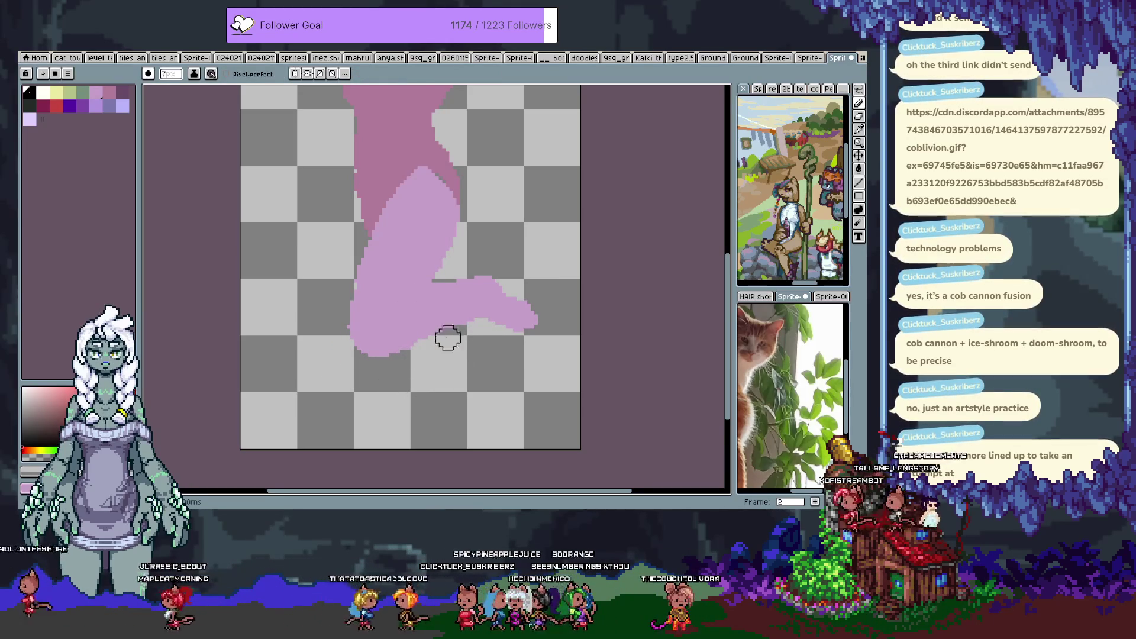
Try light-pink strokes along the leg's left edge, then undo them.
alt+click(374, 194)
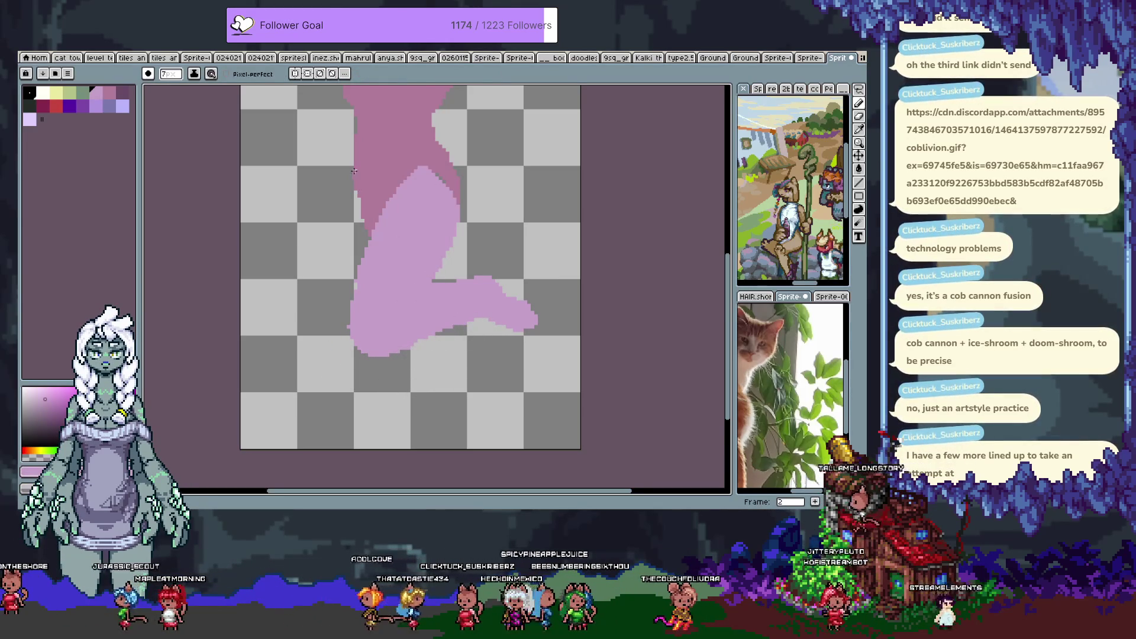
mouse_move(355, 168)
mouse_down()
mouse_move(342, 272)
mouse_move(349, 409)
mouse_up()
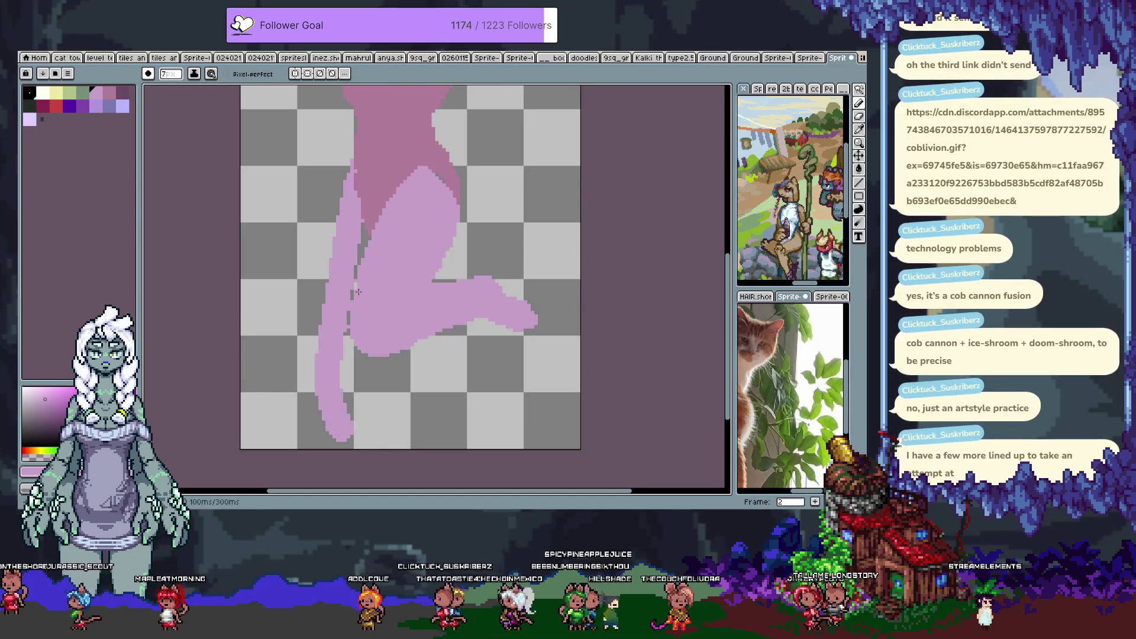
key(ctrl+z)
mouse_move(355, 177)
mouse_down()
mouse_move(358, 397)
mouse_move(363, 218)
mouse_up()
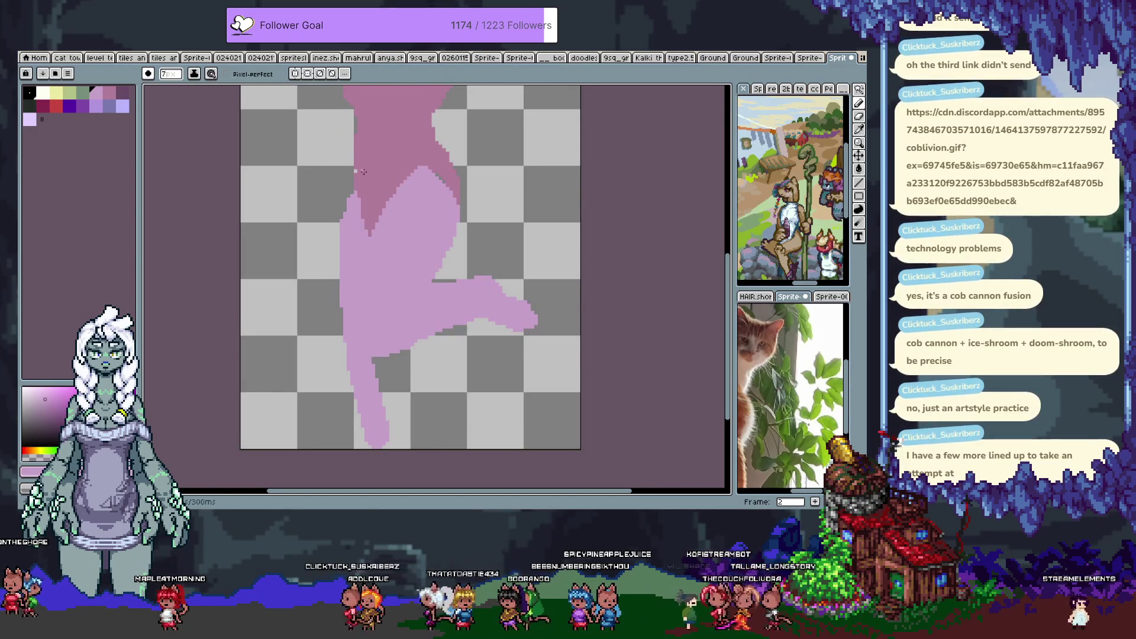
drag(337, 254, 335, 362)
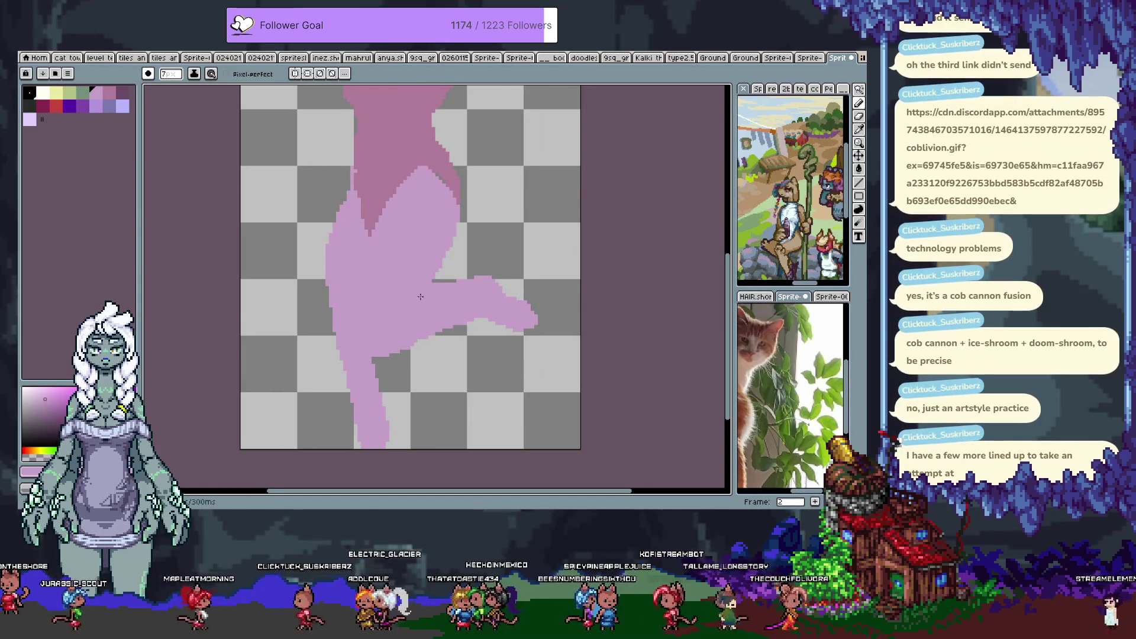
key(ctrl+z)
key(ctrl+z)
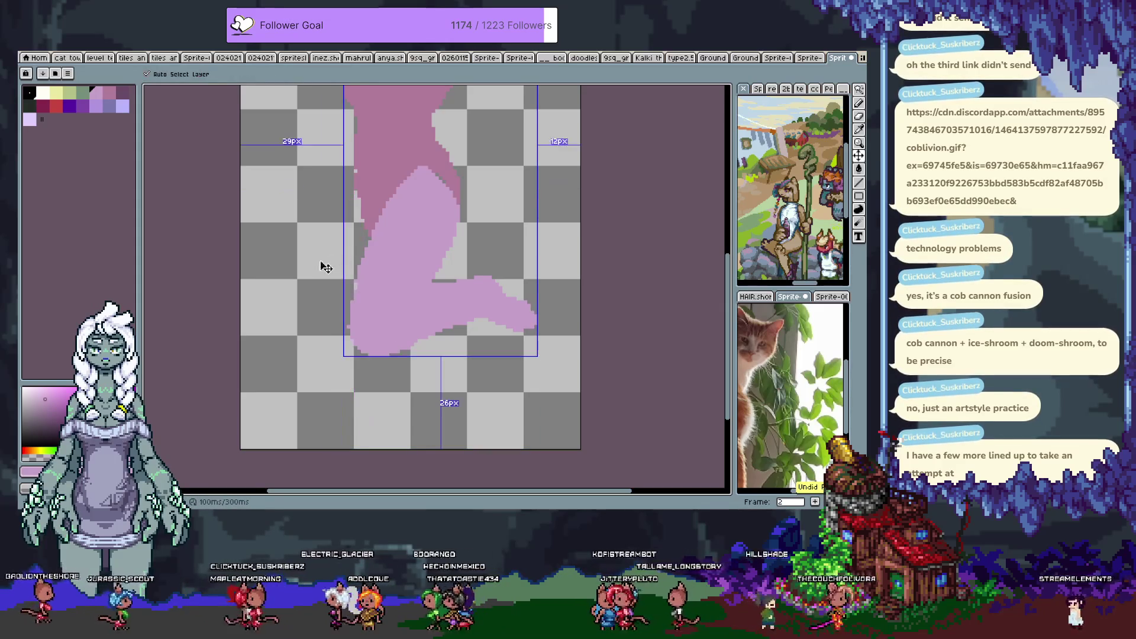
Pick dark purple and test a back-leg stroke, undoing it.
click(125, 93)
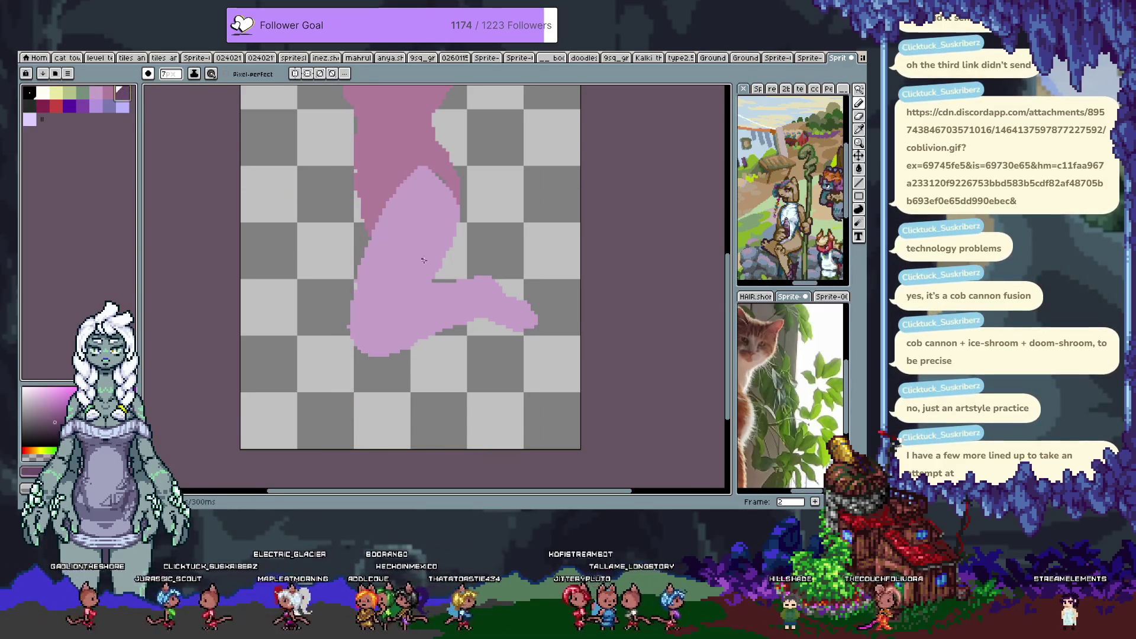
mouse_move(348, 195)
mouse_down()
mouse_move(355, 447)
mouse_move(346, 192)
mouse_move(390, 443)
mouse_up()
key(ctrl+z)
key(ctrl+z)
Paint the lower back leg solid dark purple along the light-pink leg's edge.
drag(431, 339, 407, 408)
key(ctrl+z)
drag(423, 355, 405, 443)
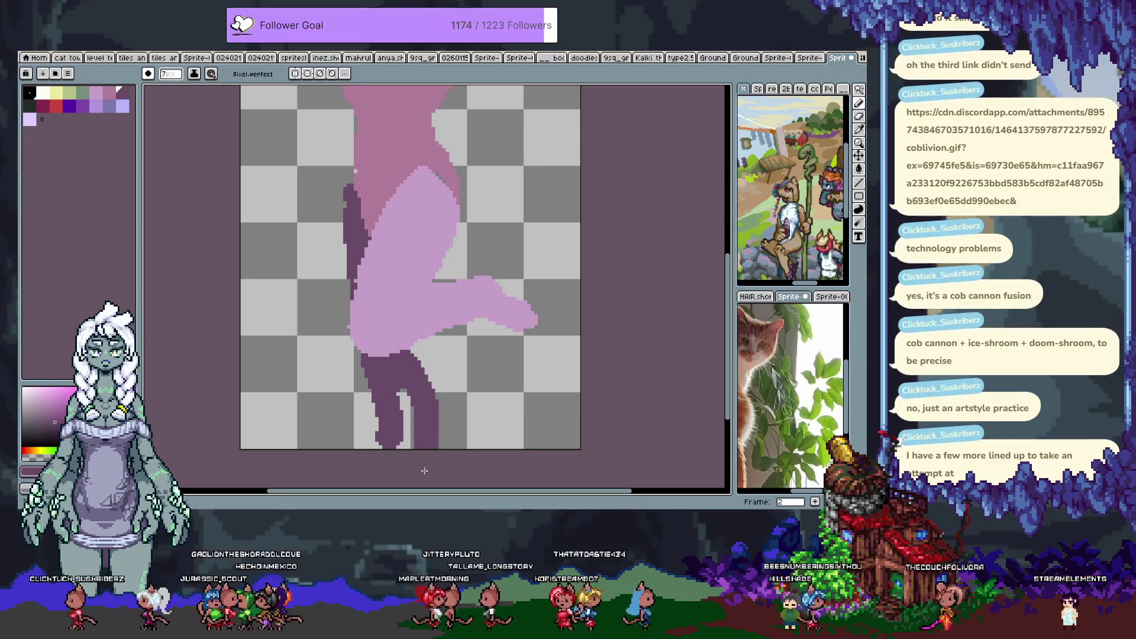
scroll(424, 468, down, 3)
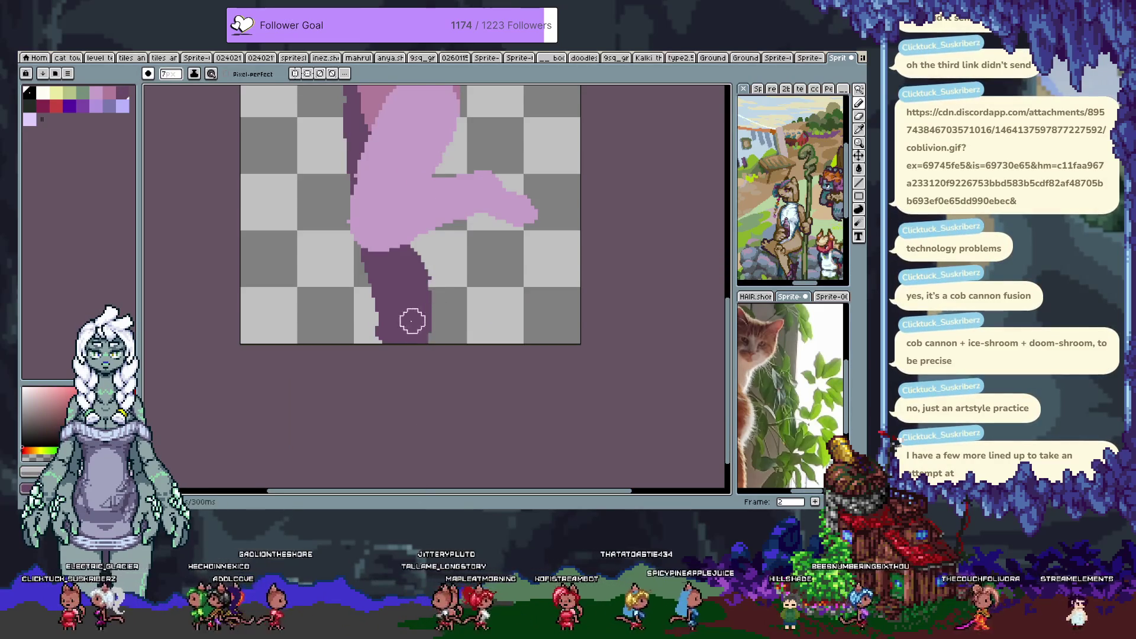
drag(371, 291, 374, 340)
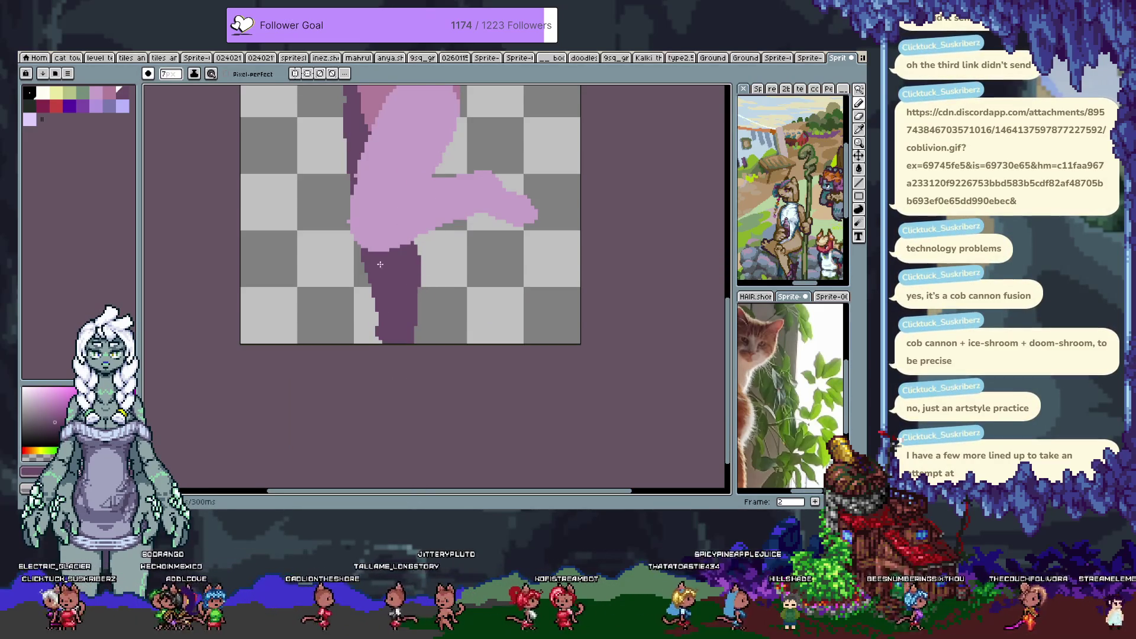
Extend the dark purple back leg up along the thigh and down the leg's left edge.
drag(406, 393, 432, 422)
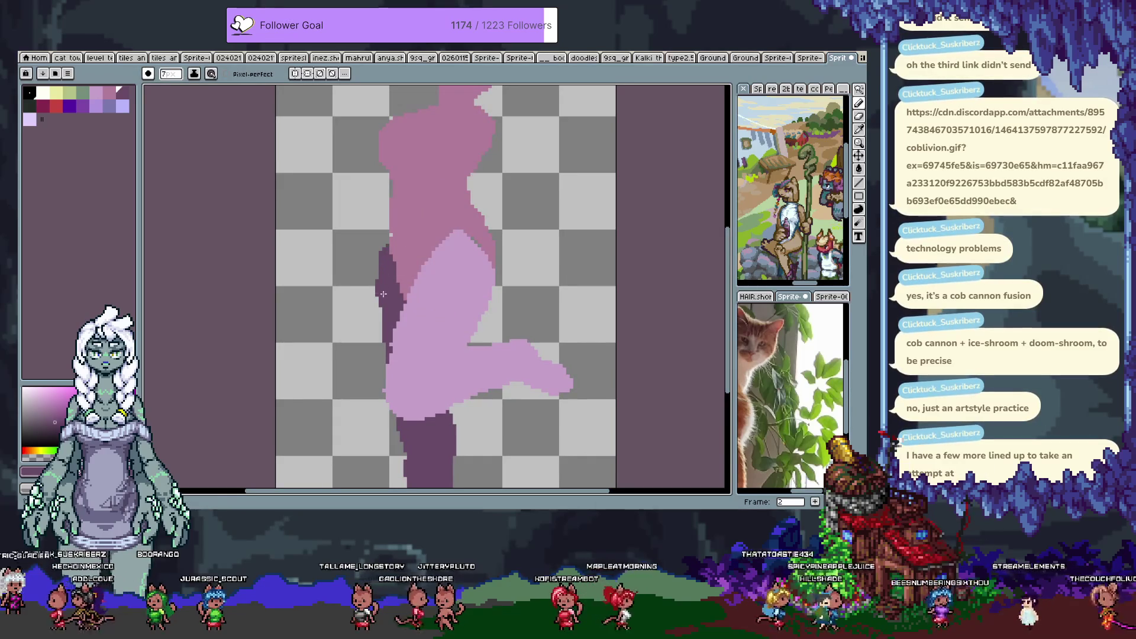
drag(385, 228, 380, 333)
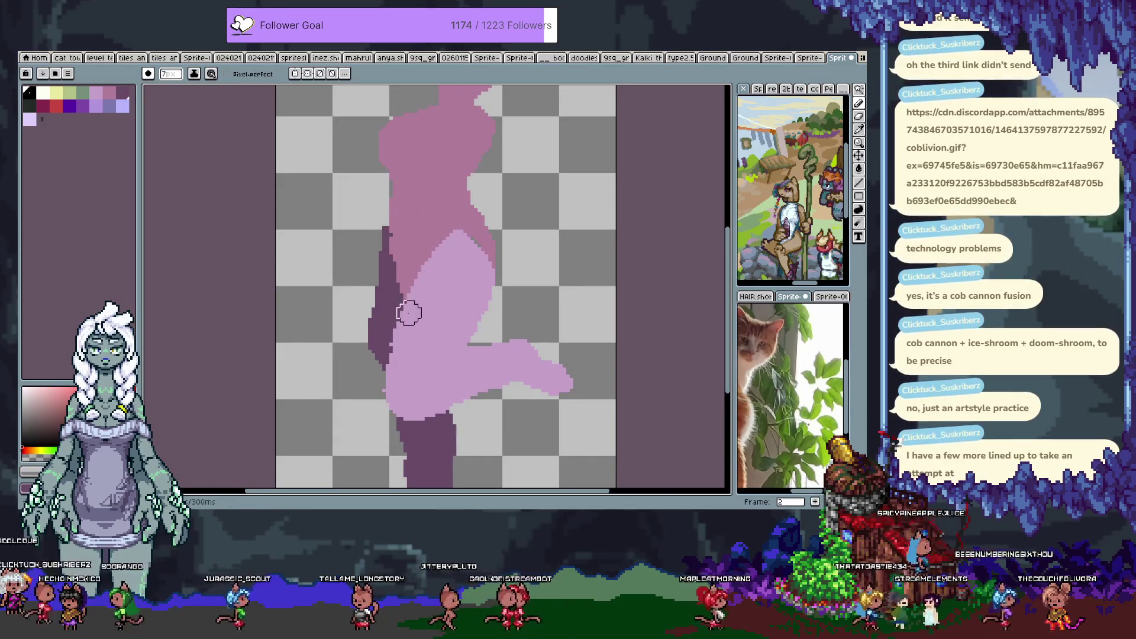
scroll(408, 312, down, 2)
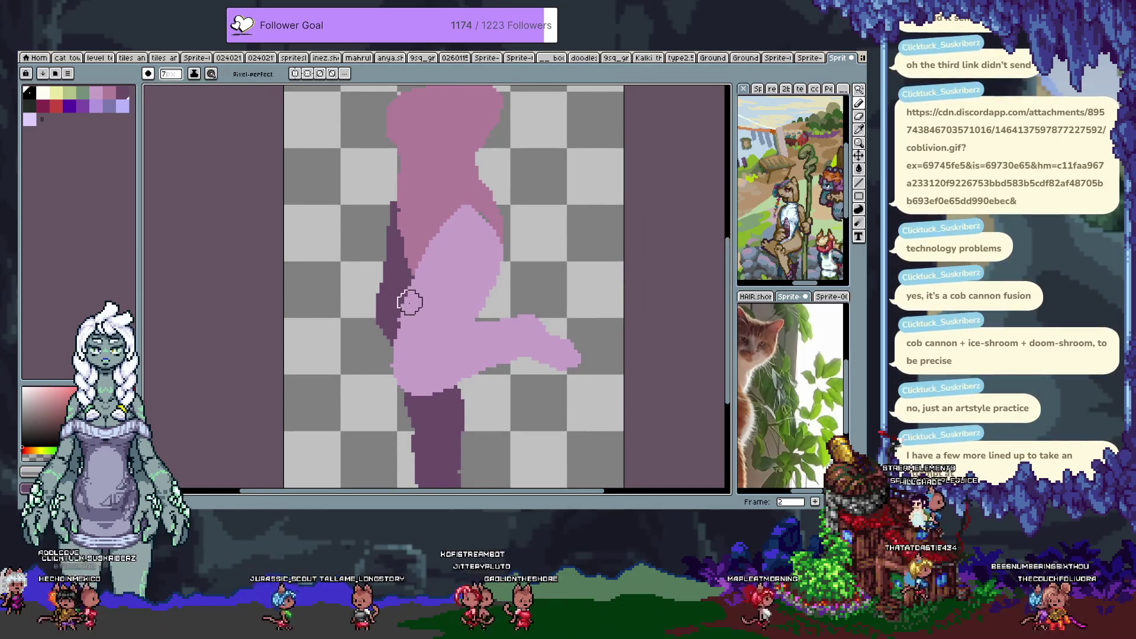
scroll(370, 279, up, 2)
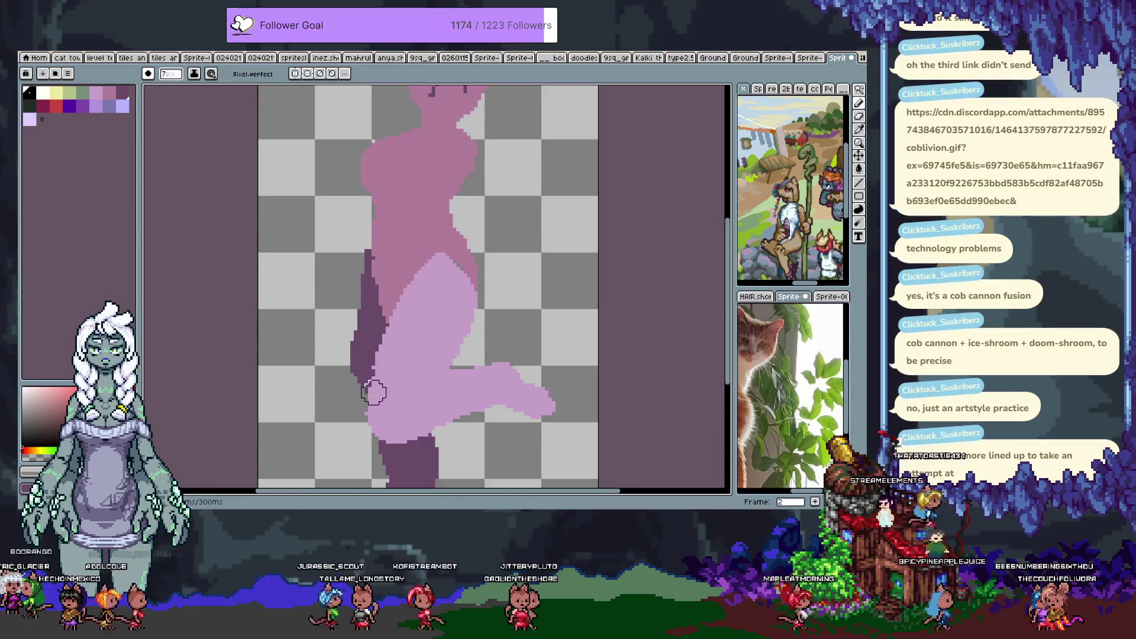
scroll(374, 393, down, 3)
drag(364, 292, 403, 384)
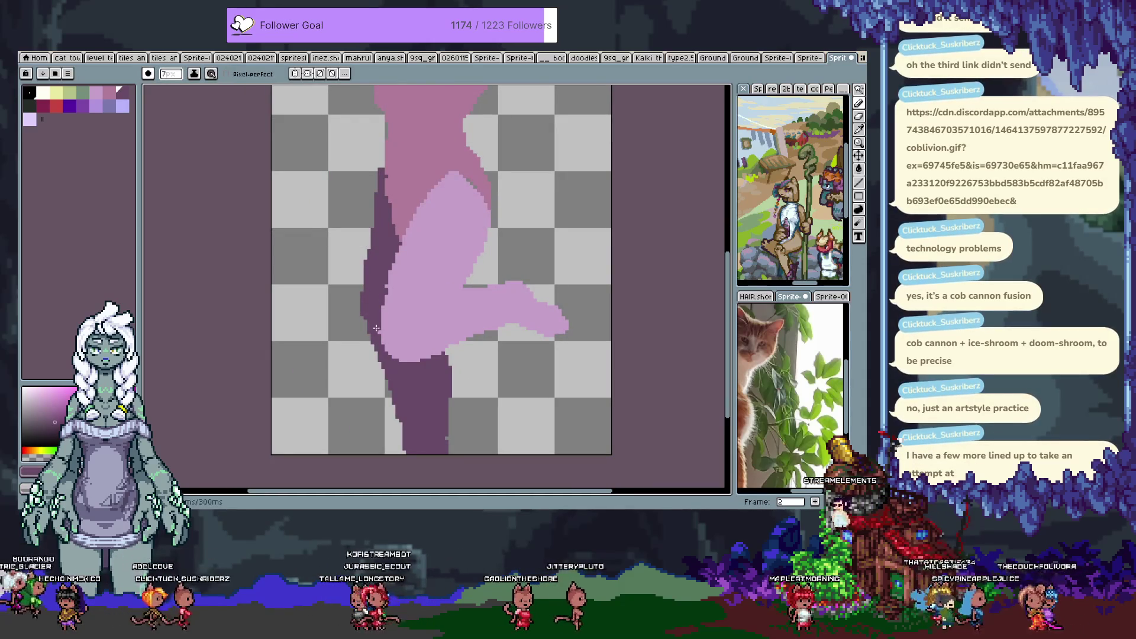
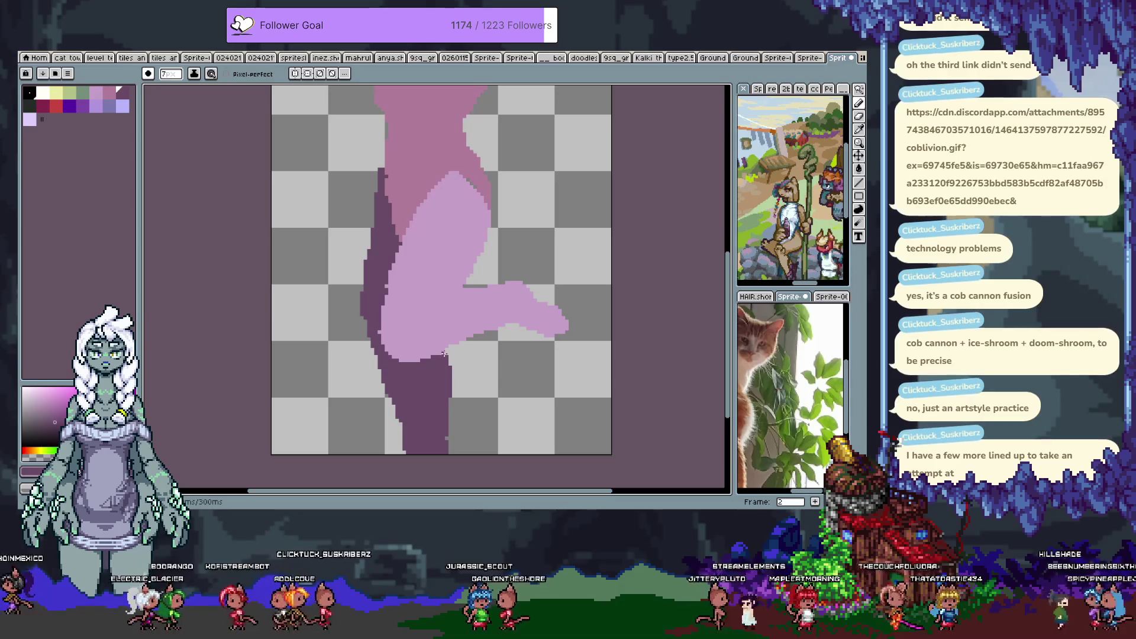
Zoom around the figure and step forward to frame 3.
scroll(460, 349, up, 5)
key(alt)
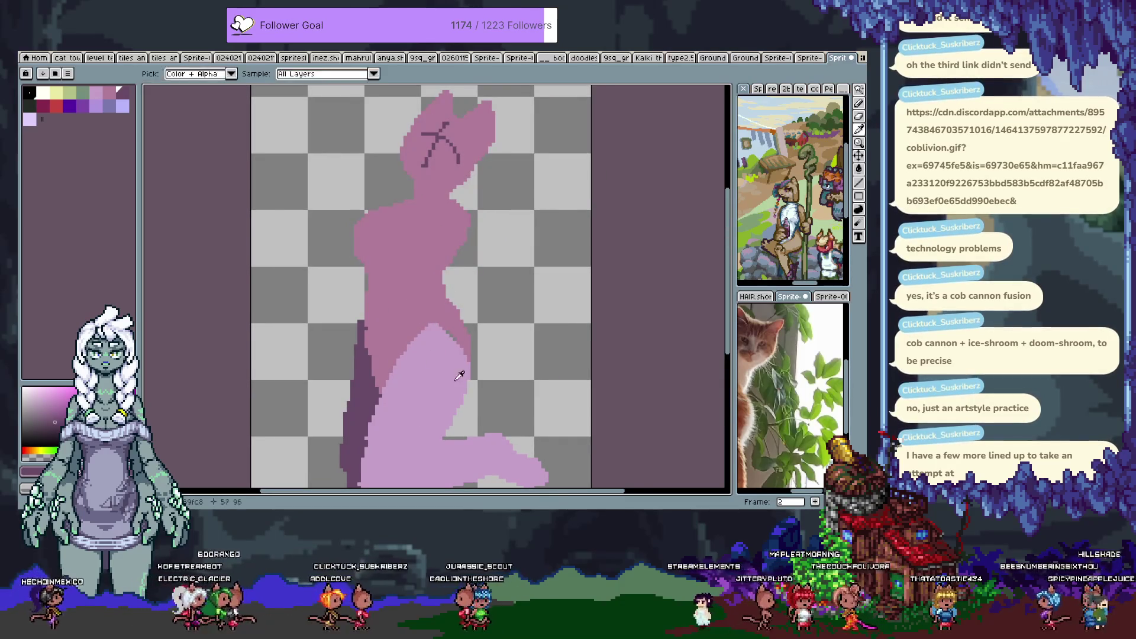
scroll(445, 368, down, 3)
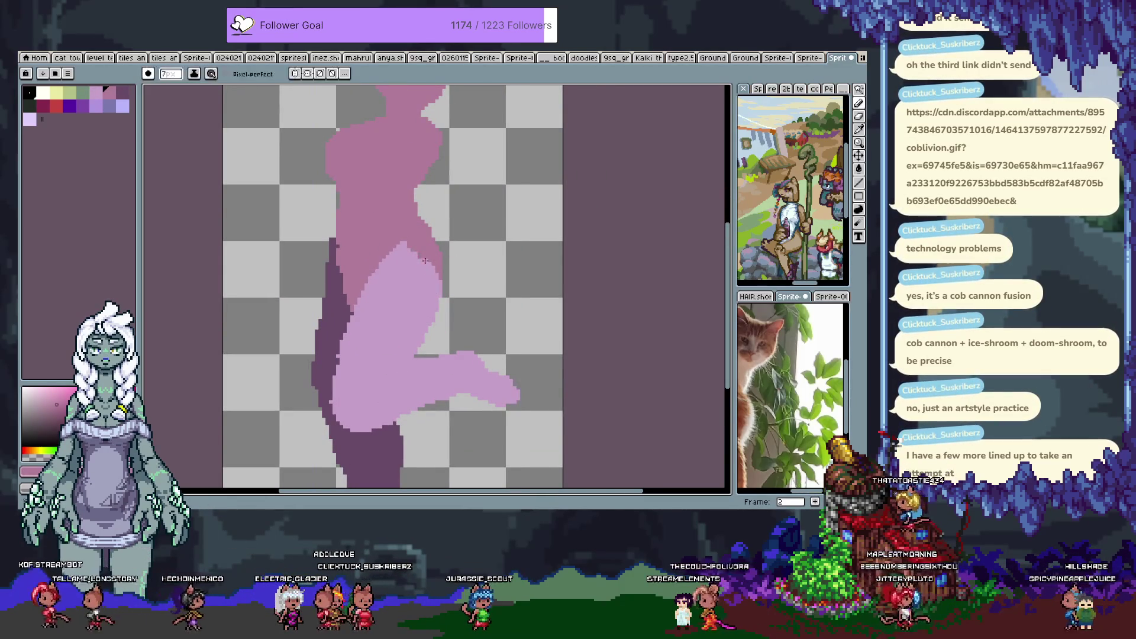
scroll(356, 342, up, 3)
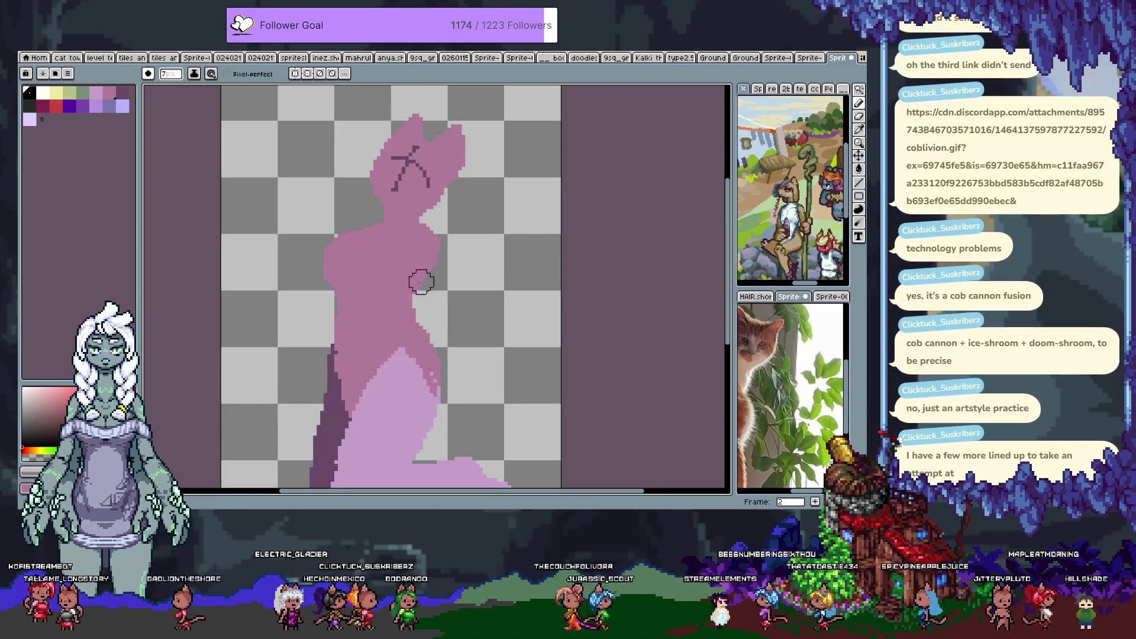
scroll(400, 266, up, 2)
scroll(398, 284, down, 5)
key(Right)
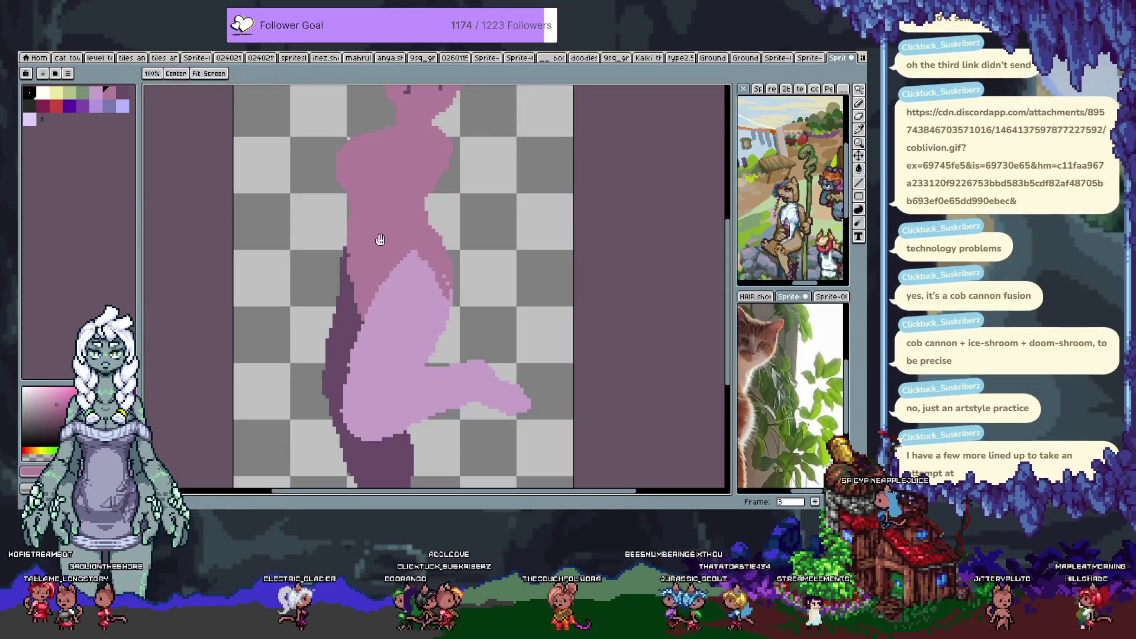
Try painting a thick green band across the shoulders, undoing both attempts.
drag(378, 241, 389, 300)
click(83, 91)
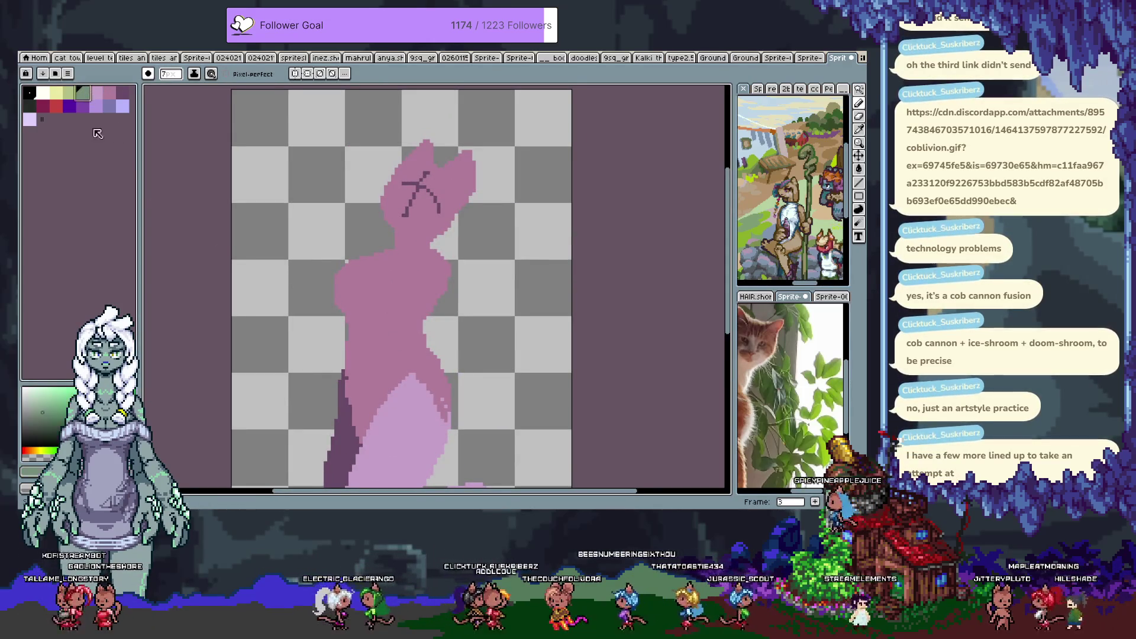
drag(349, 270, 440, 262)
key(ctrl+z)
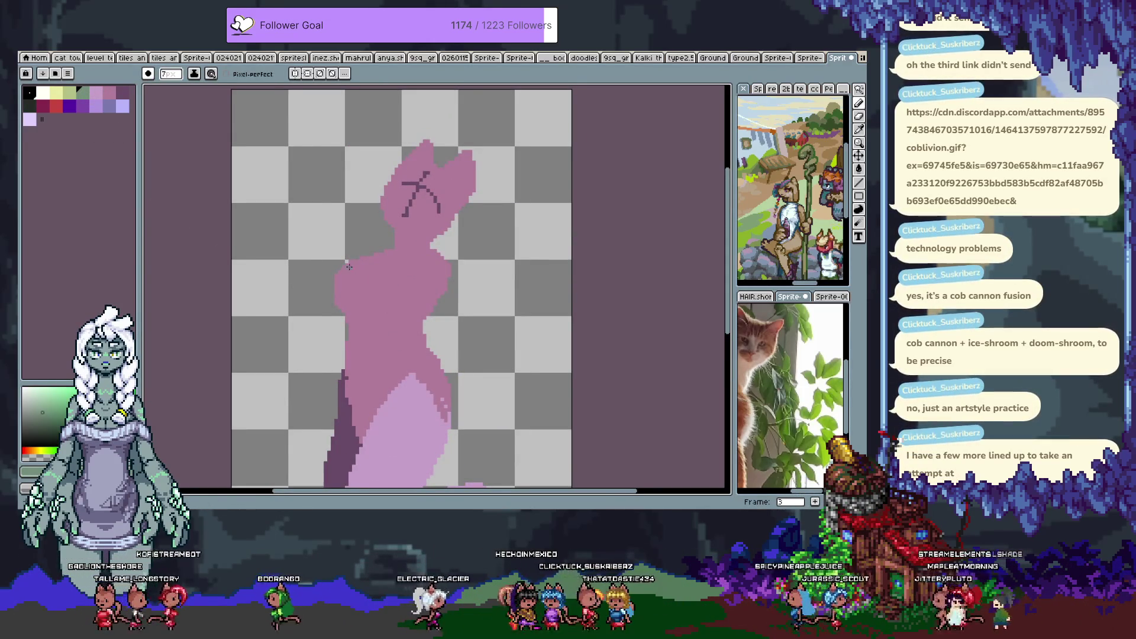
mouse_move(351, 263)
mouse_down()
mouse_move(378, 272)
mouse_move(341, 291)
mouse_up()
key(ctrl+z)
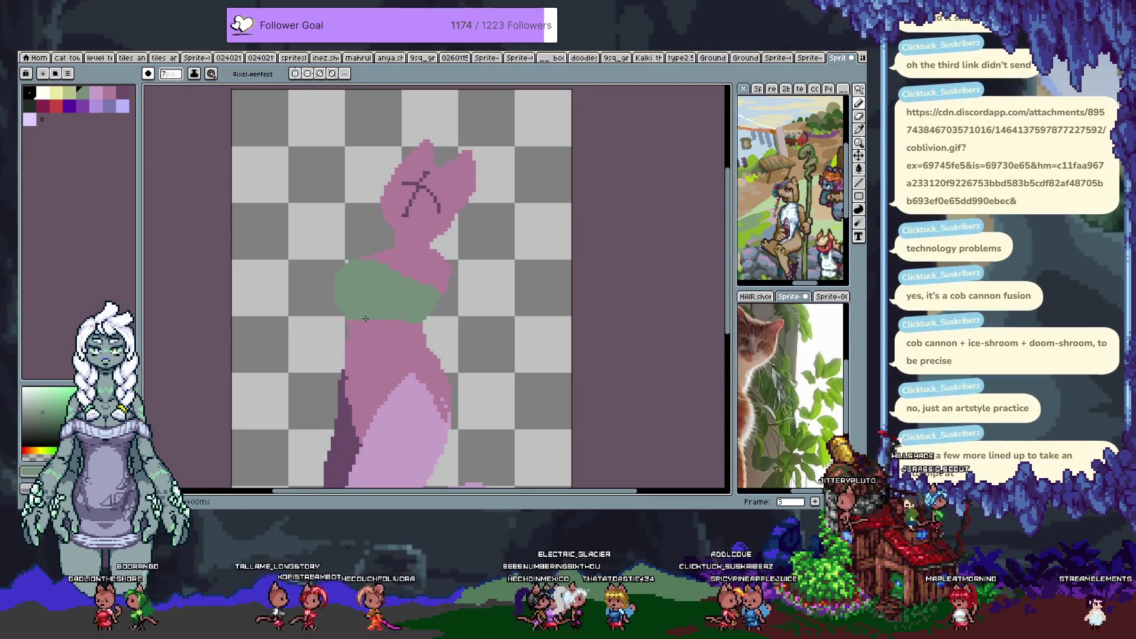
Undo the green shoulder band and leftover green patches, returning to the pencil.
key(v)
key(ctrl+z)
key(b)
drag(343, 317, 339, 289)
key(ctrl+z)
key(v)
key(b)
key(v)
key(b)
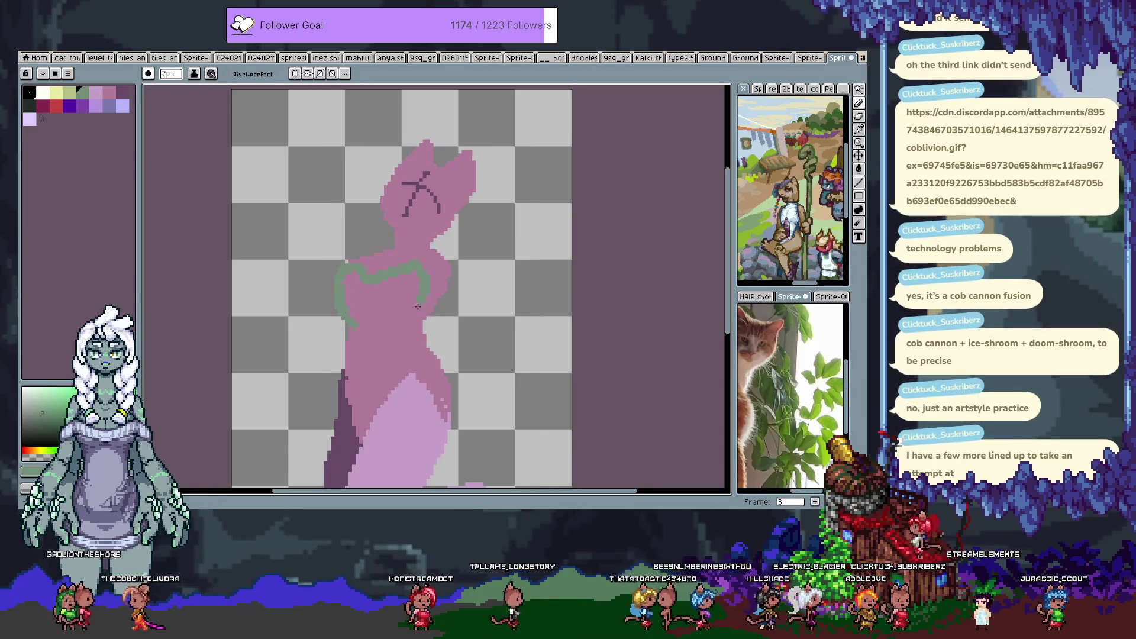
key(ctrl+z)
key(v)
key(b)
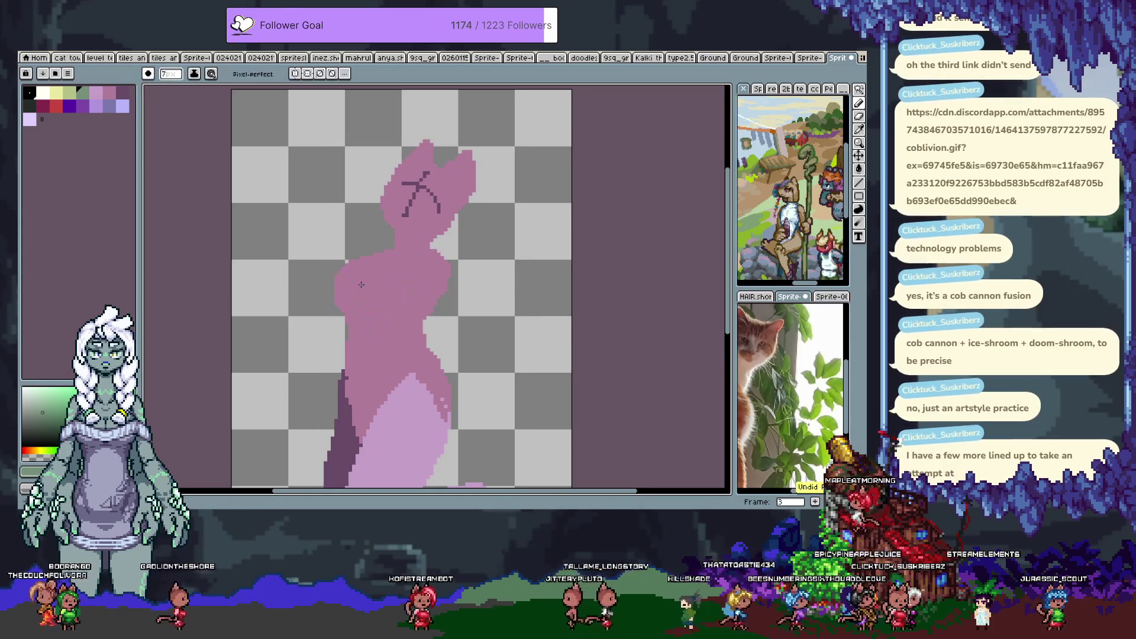
Choose dark purple with a 1-pixel pencil and try out strokes on the left chest.
click(74, 108)
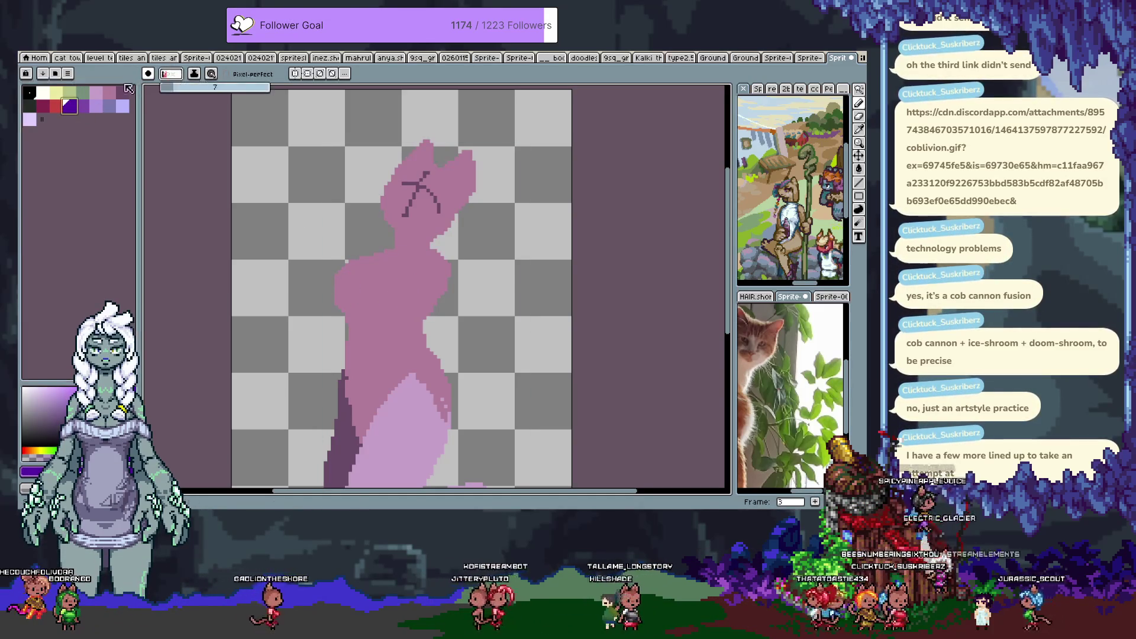
drag(300, 199, 293, 243)
key(ctrl+z)
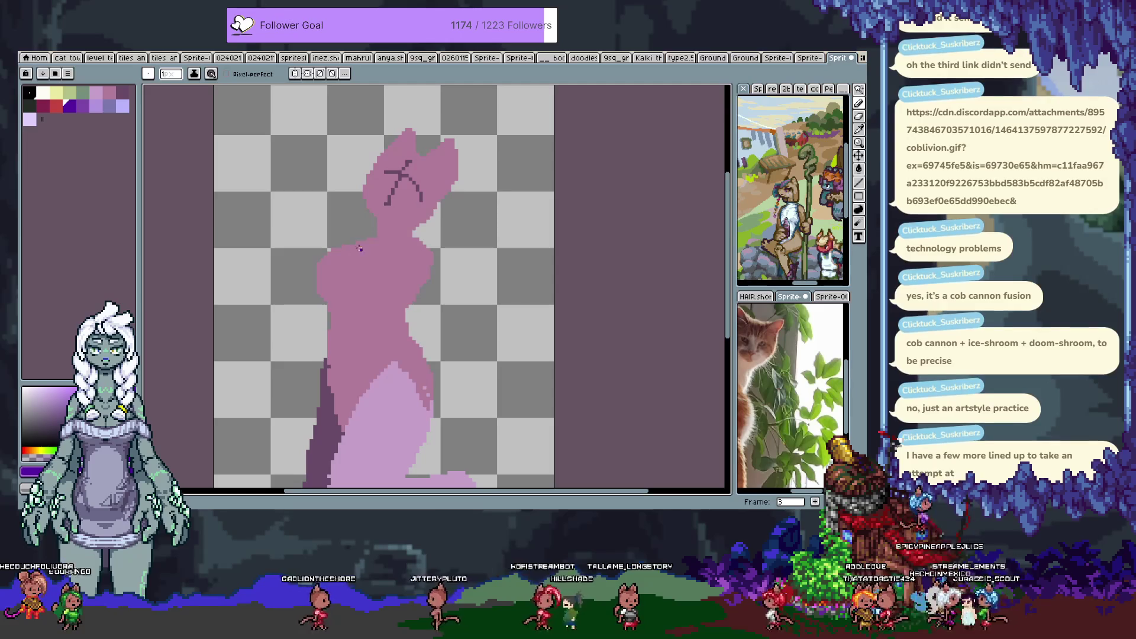
key(ctrl+z)
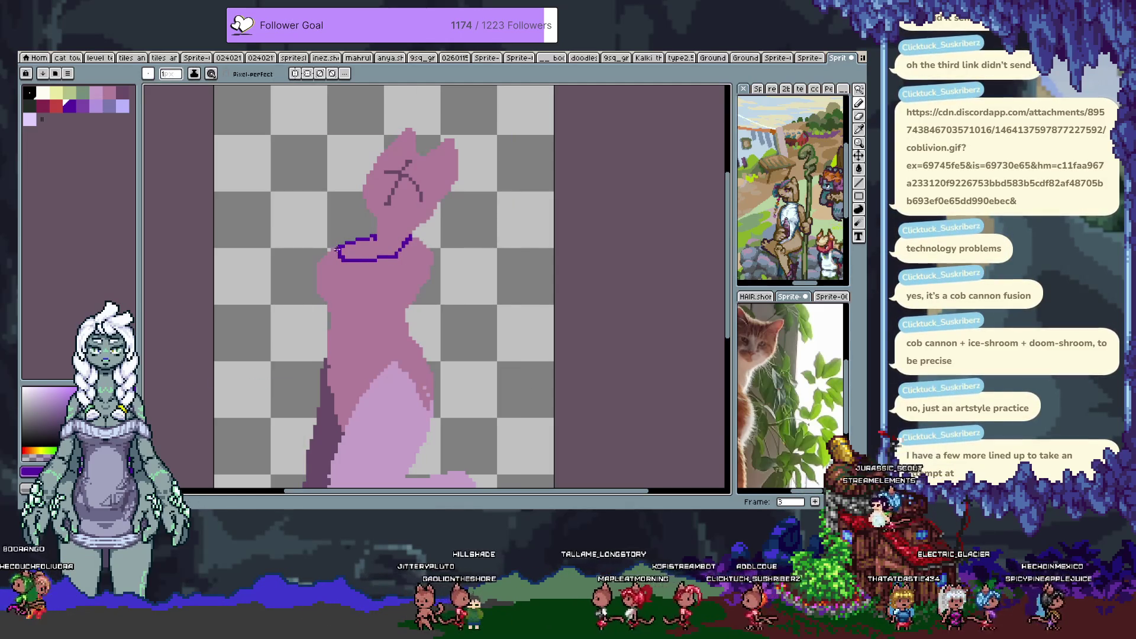
key(ctrl+z)
drag(309, 271, 341, 303)
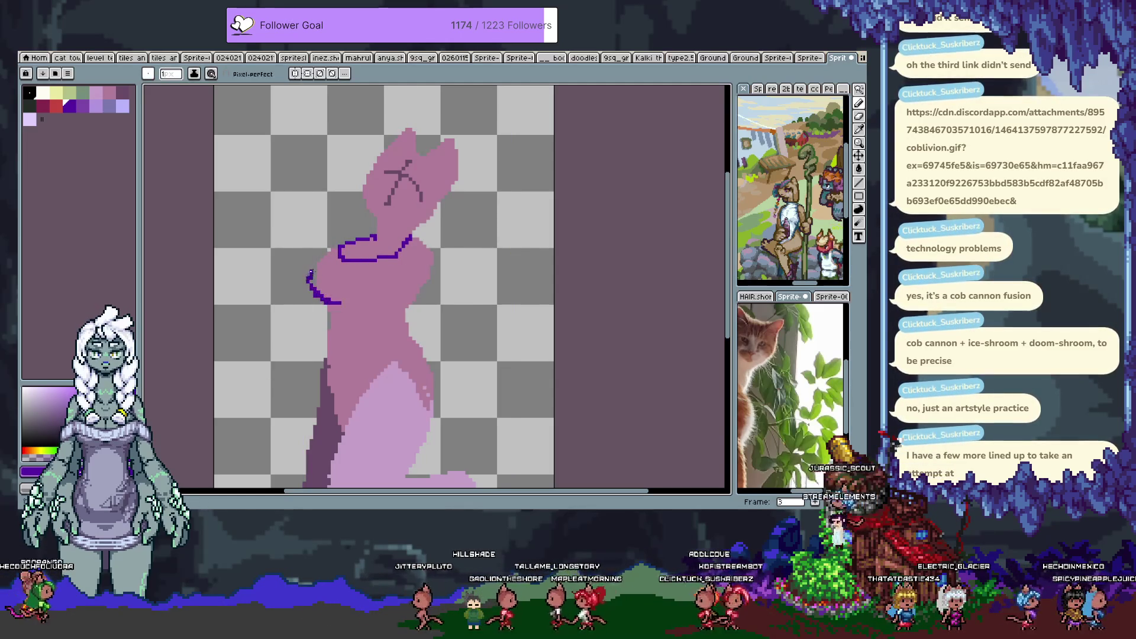
key(ctrl+z)
key(ctrl+z)
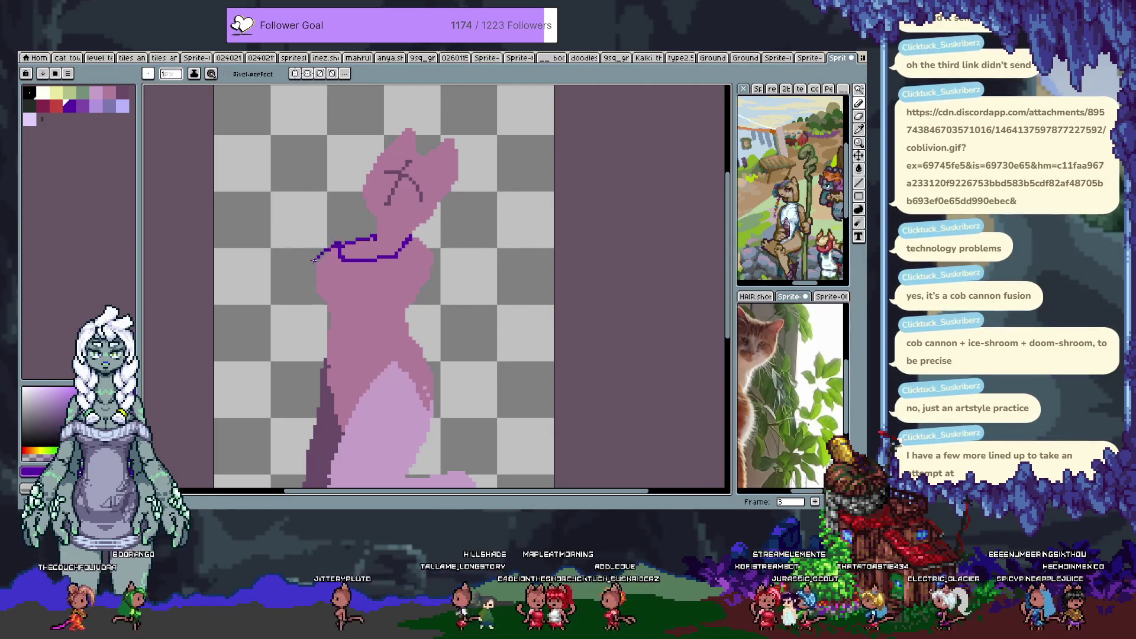
key(ctrl+z)
Outline the crop top's left side, curved right side and bottom edge in dark purple.
mouse_move(329, 303)
mouse_down()
mouse_move(327, 254)
mouse_move(312, 273)
mouse_up()
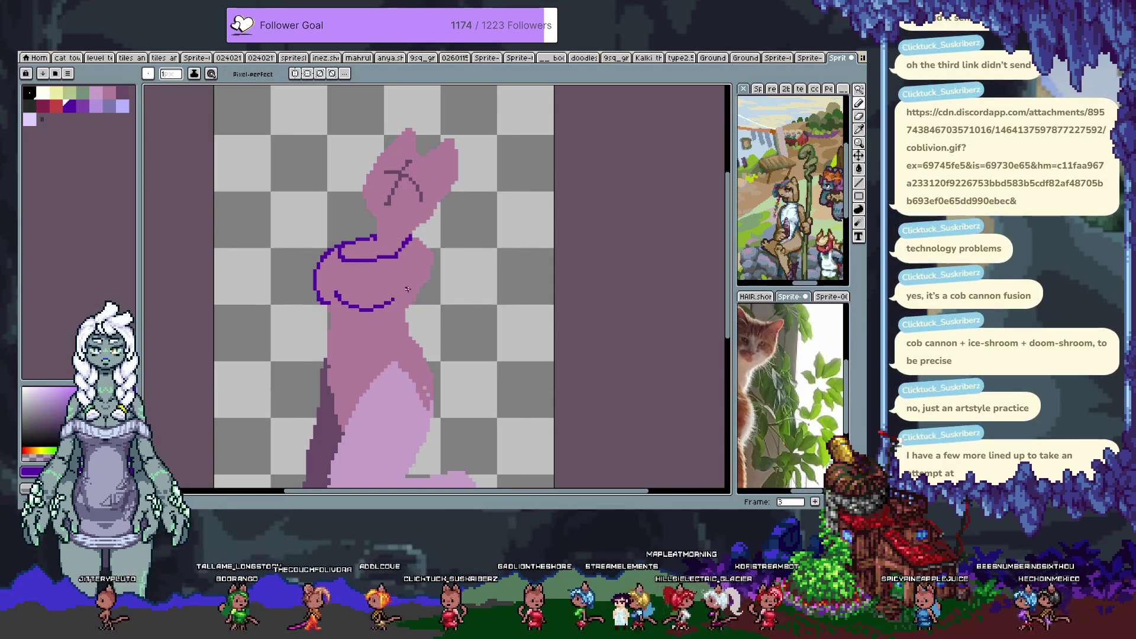
key(ctrl+z)
drag(413, 237, 399, 299)
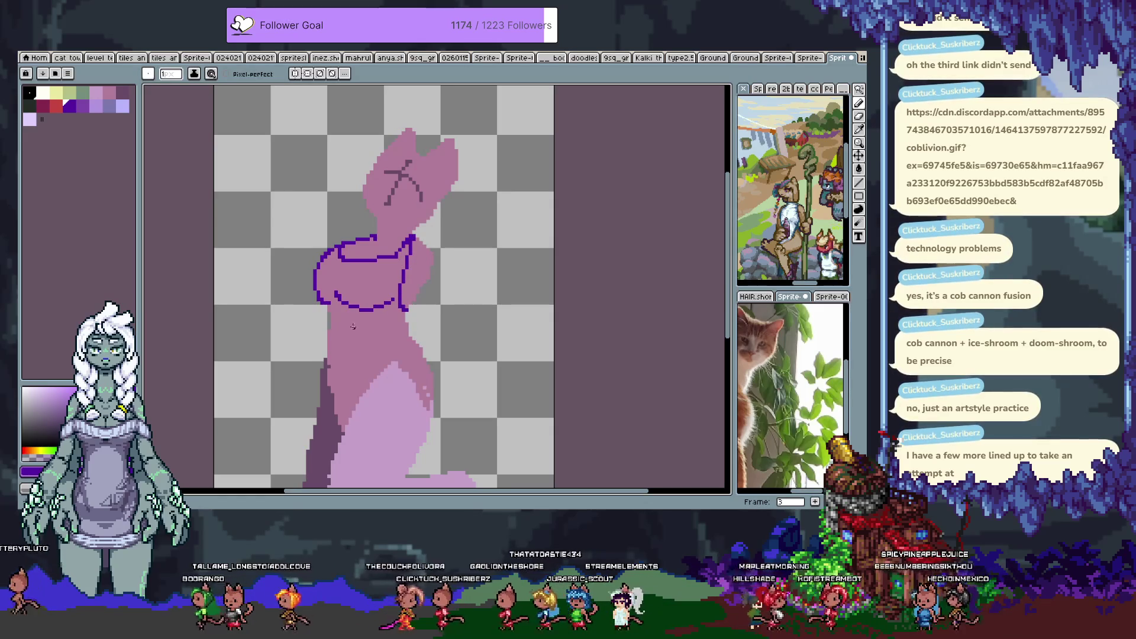
click(326, 306)
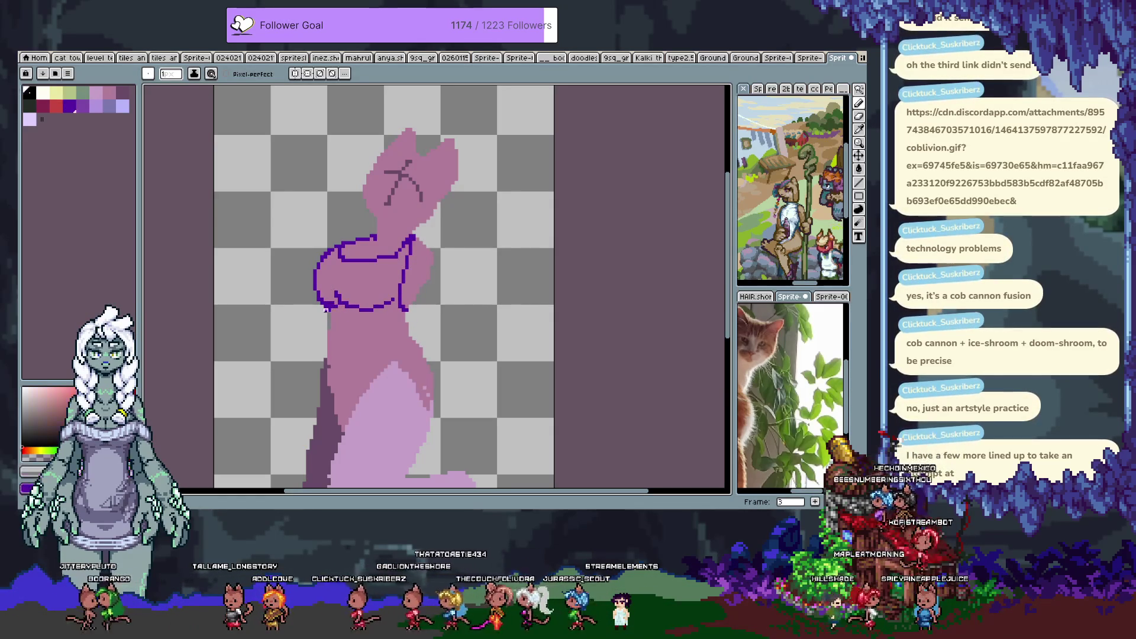
click(382, 310)
key(ctrl+z)
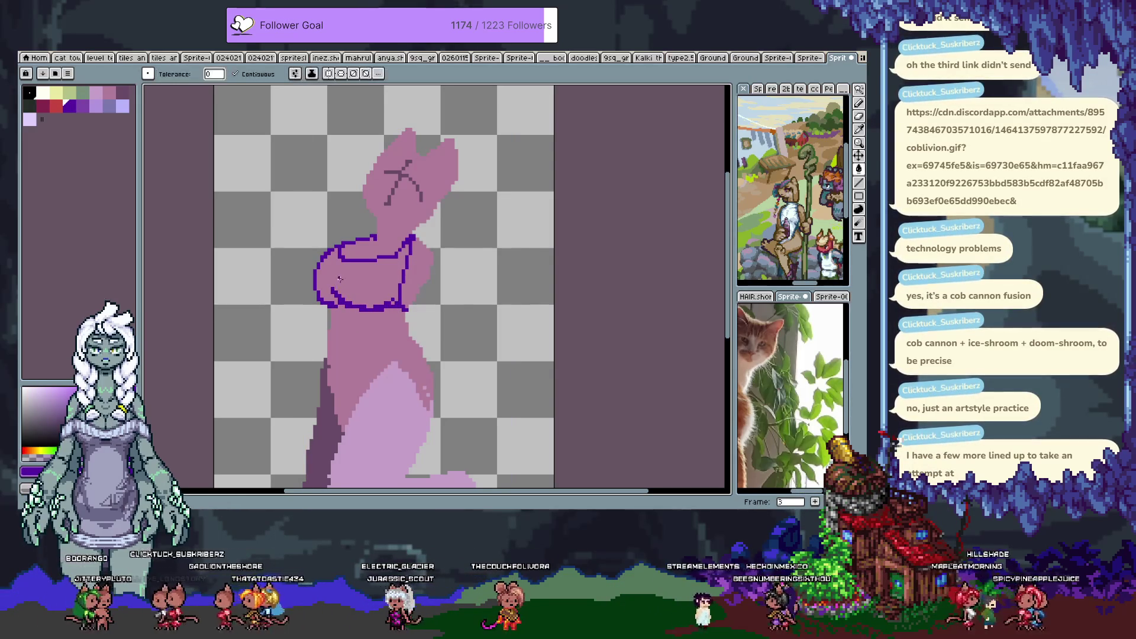
Fill the crop-top outline with the paint bucket, then refill it with medium purple.
click(339, 277)
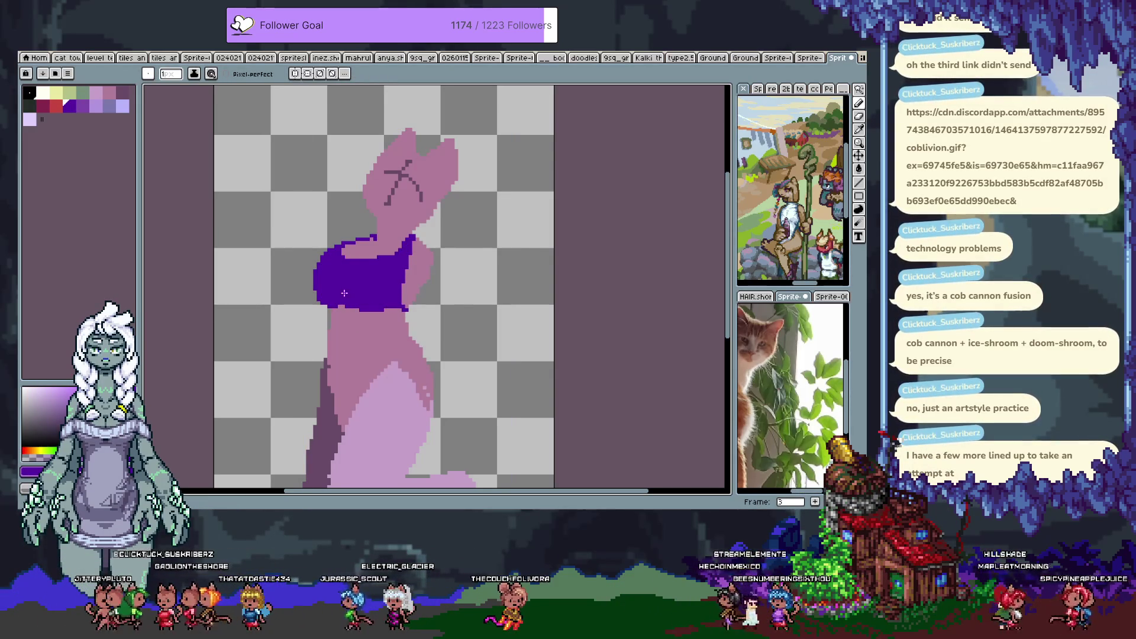
key(g)
click(349, 293)
click(83, 106)
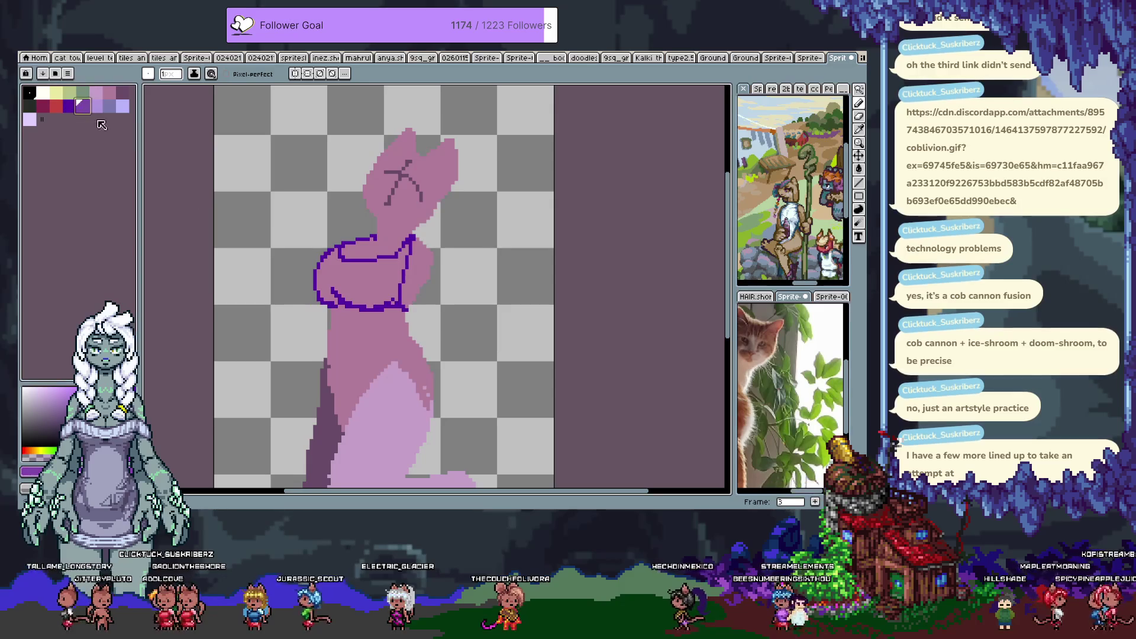
click(348, 299)
key(b)
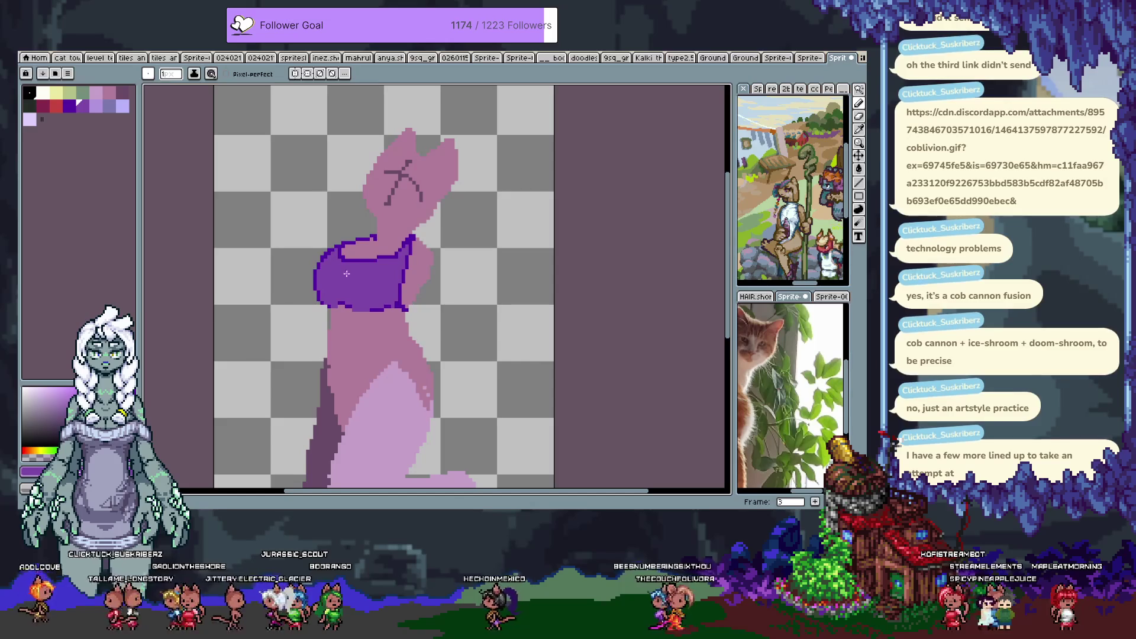
Sample a canvas colour and draw a line along the top's upper edge.
alt+click(358, 250)
key(ctrl+z)
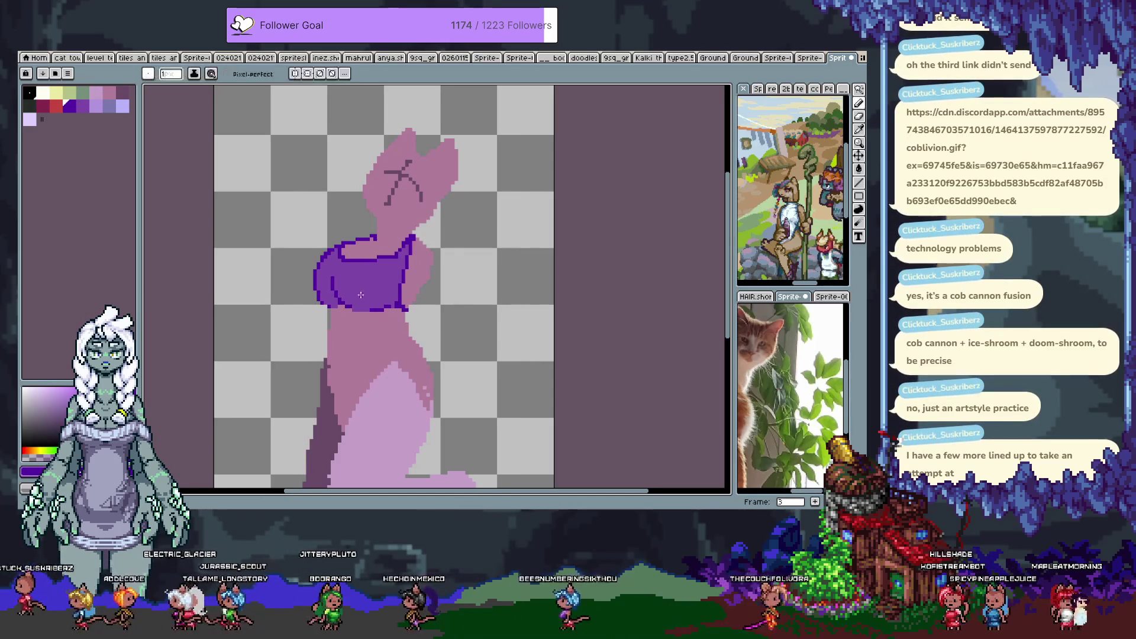
key(alt)
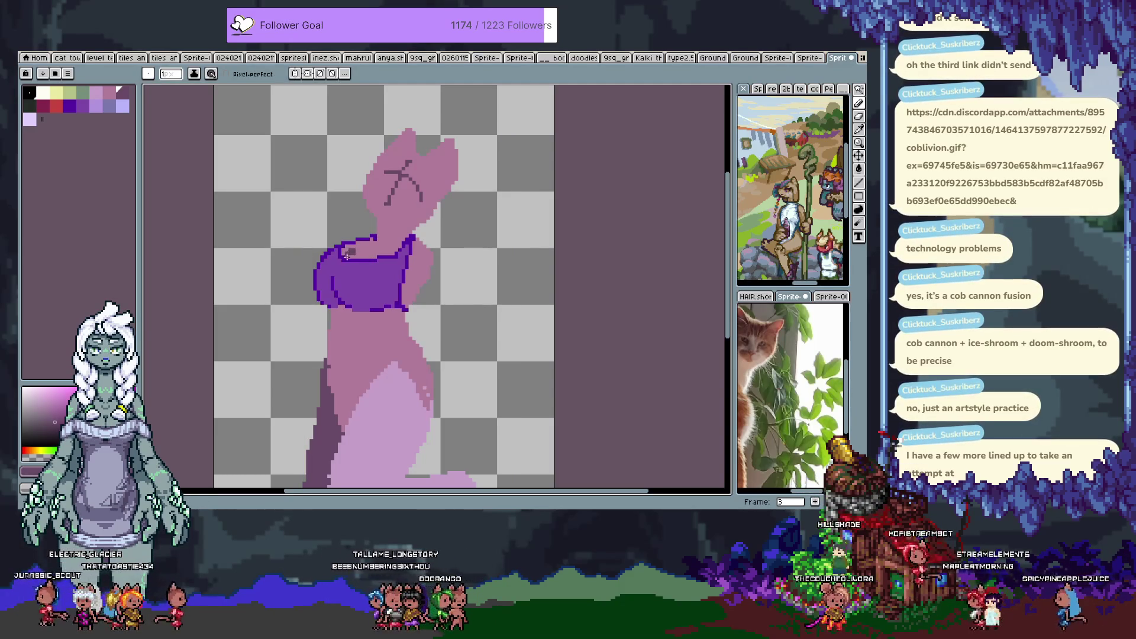
key(ctrl+z)
drag(345, 257, 366, 247)
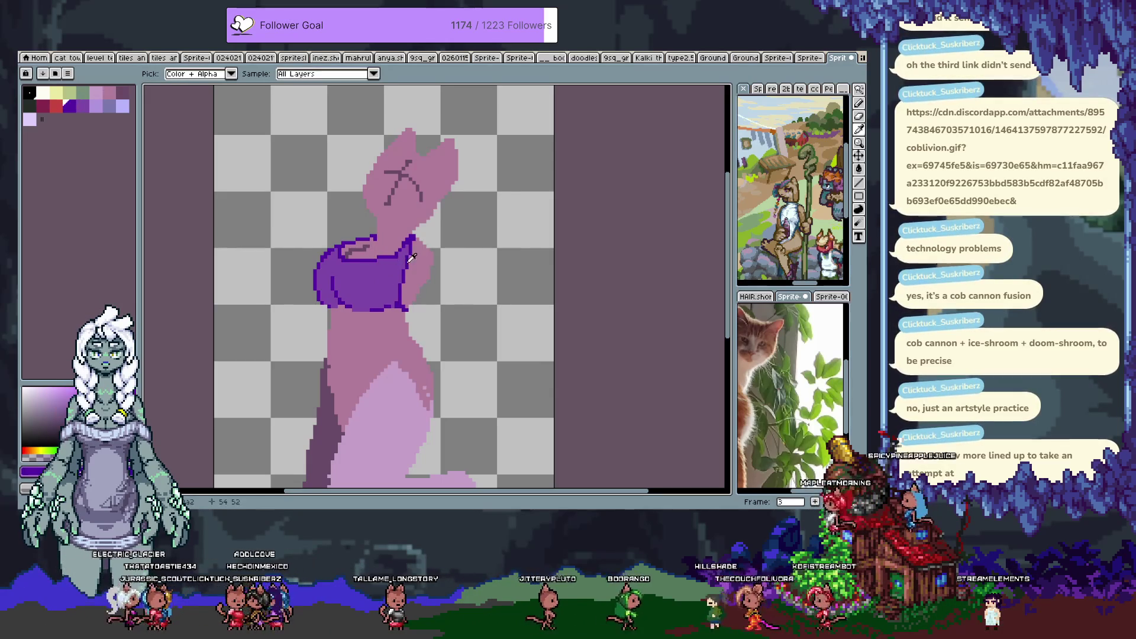
Draw the shorts' purple waistband, the leg opening on the thigh, and the right hip line.
drag(378, 337, 381, 271)
drag(328, 299, 427, 294)
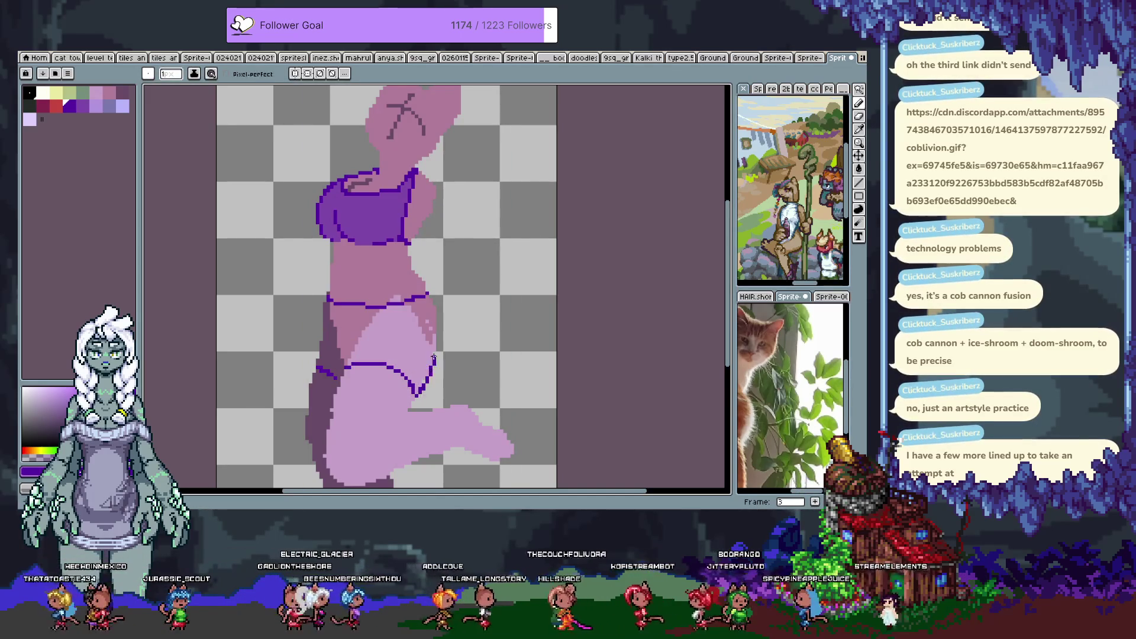
drag(431, 349, 414, 392)
drag(426, 293, 440, 318)
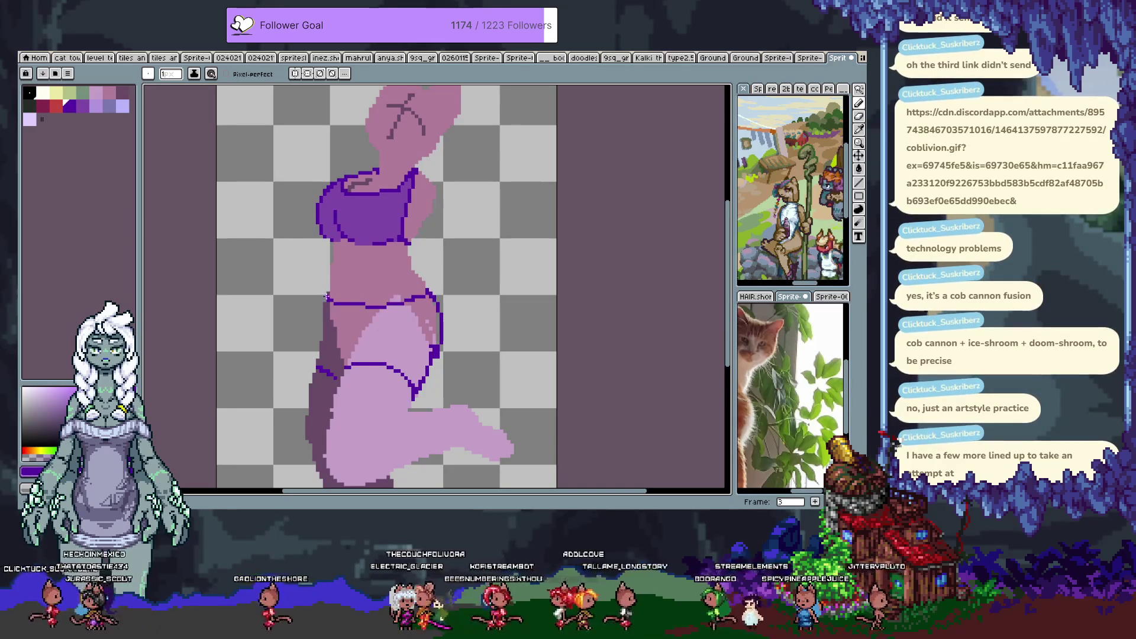
Redraw the shorts outline straighter along the left hip.
key(ctrl+z)
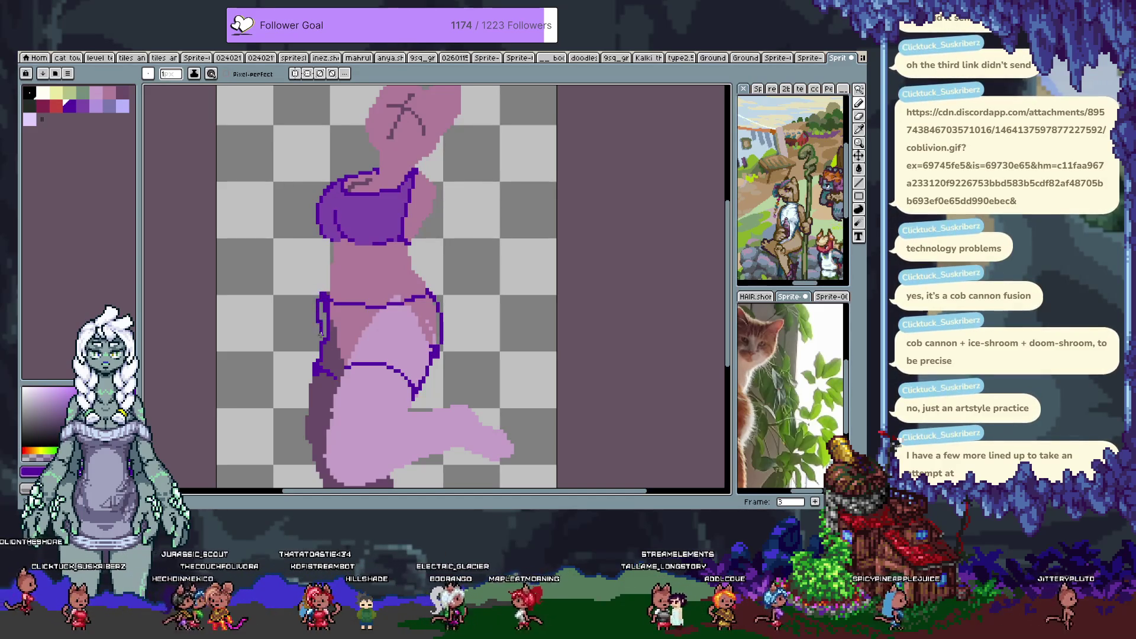
drag(324, 299, 326, 346)
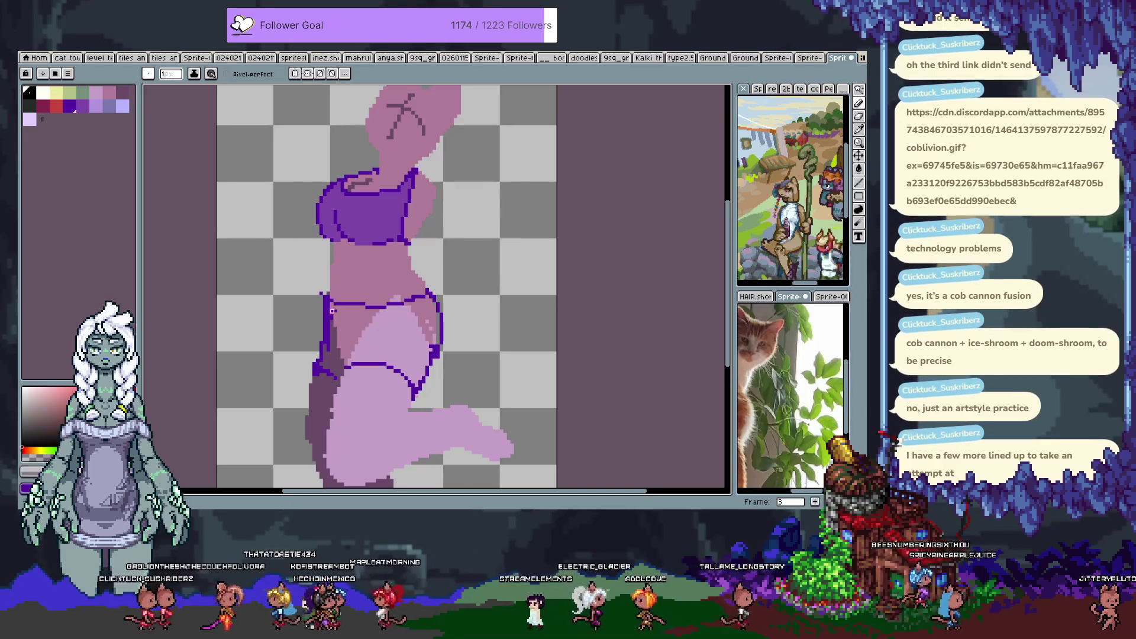
drag(321, 297, 318, 340)
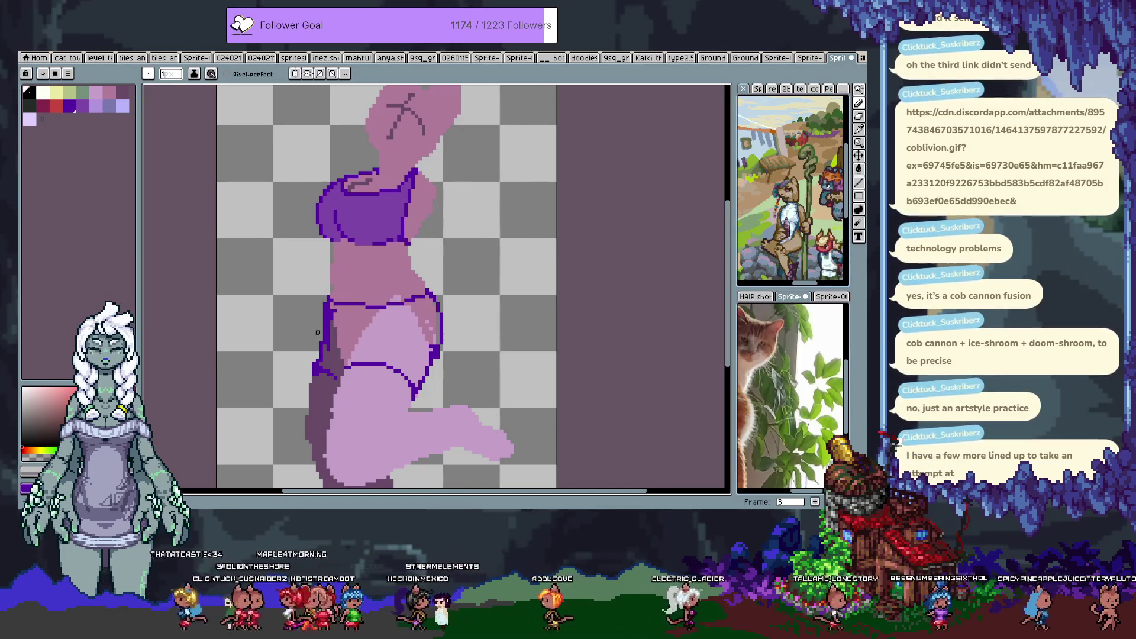
drag(385, 256, 310, 322)
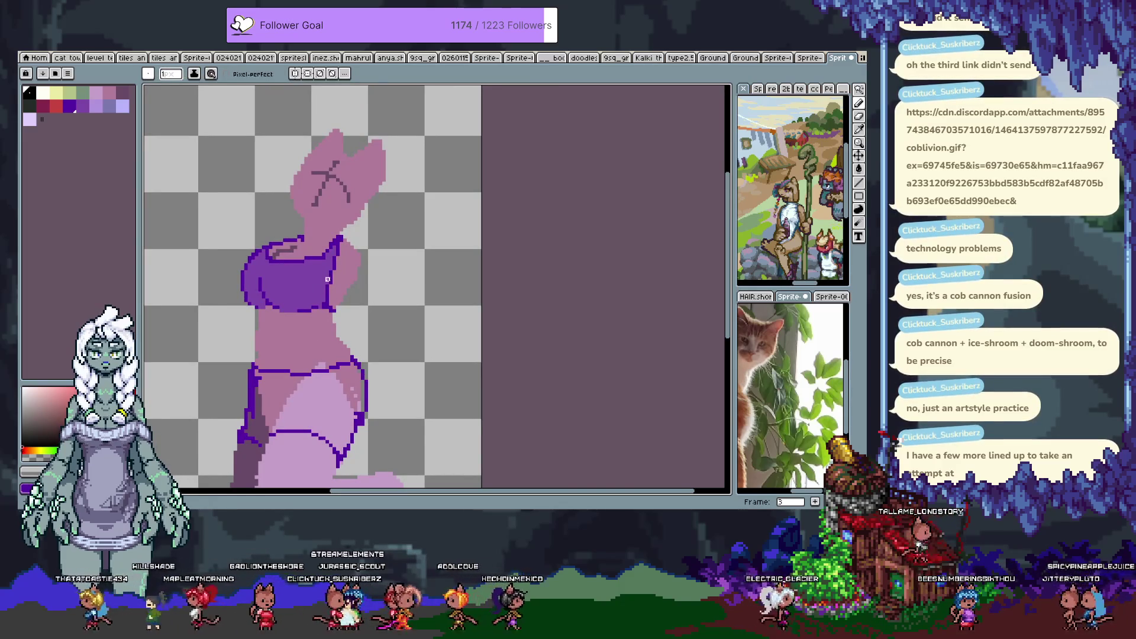
key(i)
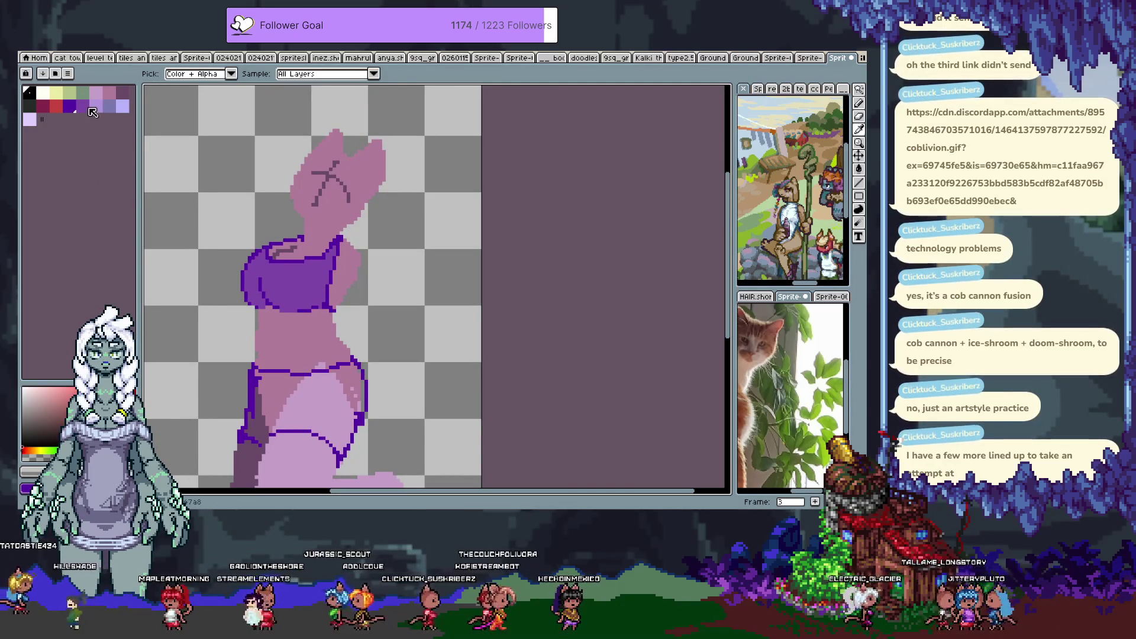
key(g)
scroll(357, 392, down, 2)
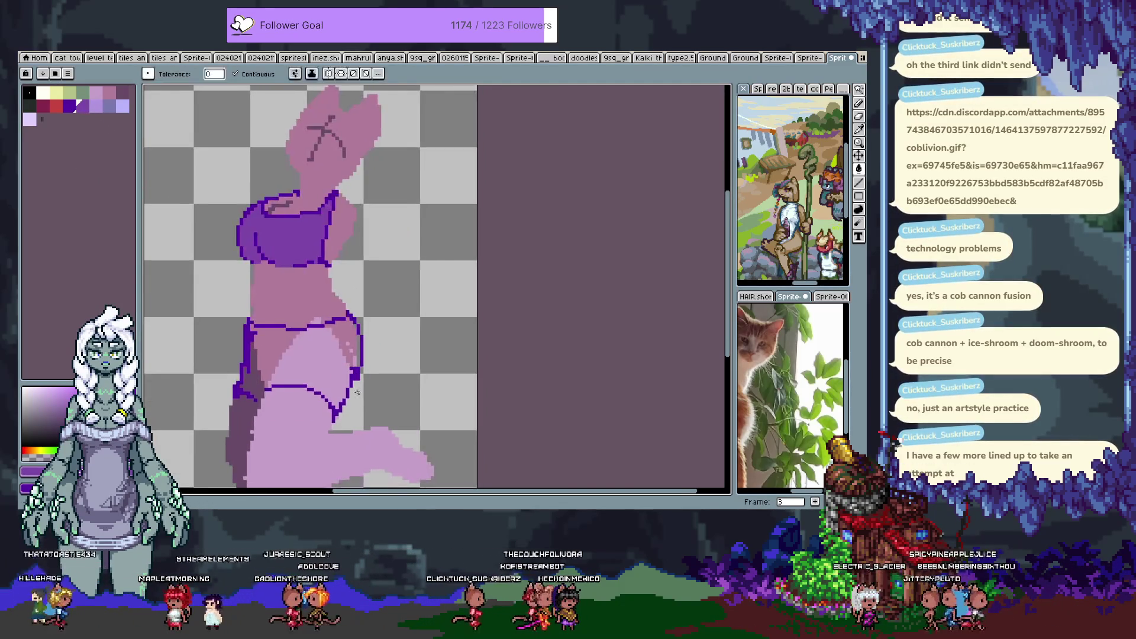
Fill the shorts with purple.
key(b)
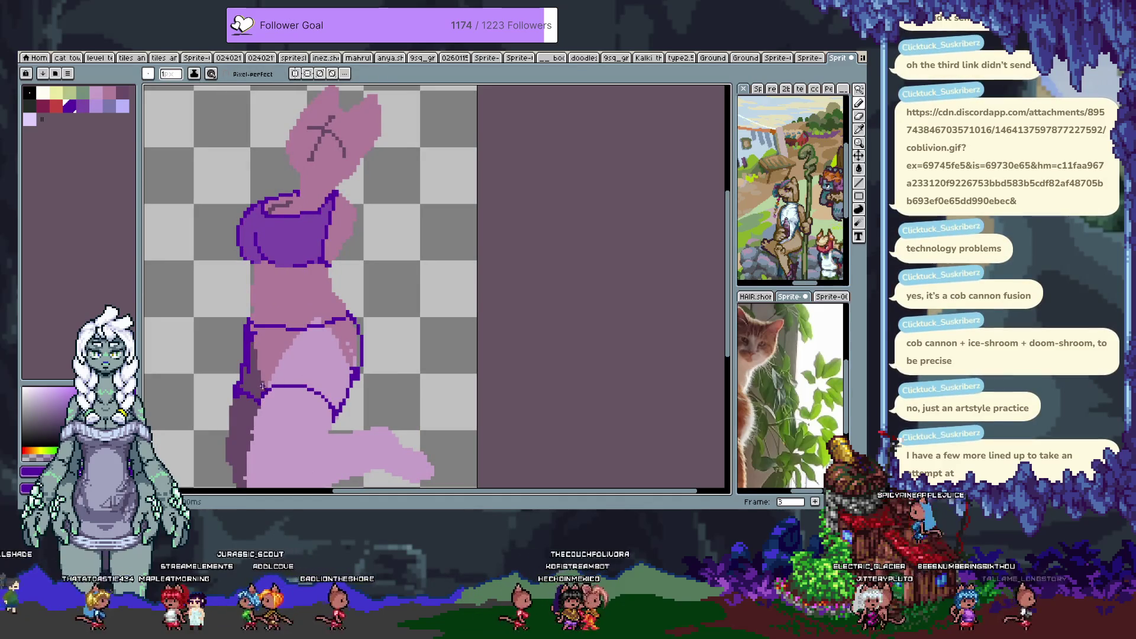
click(263, 340)
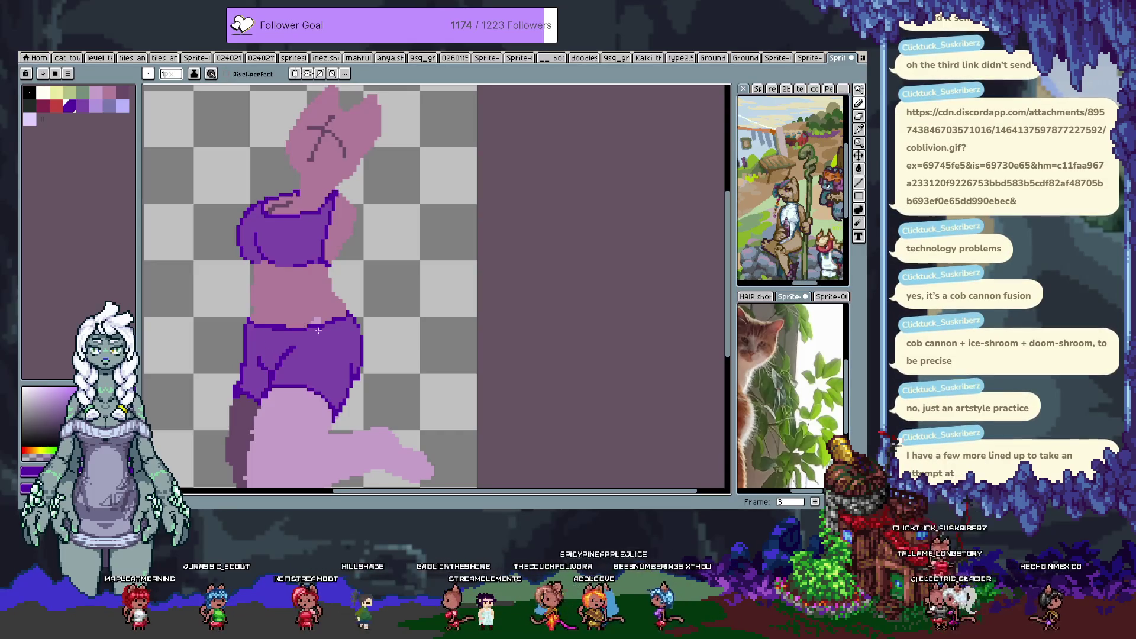
scroll(249, 337, down, 1)
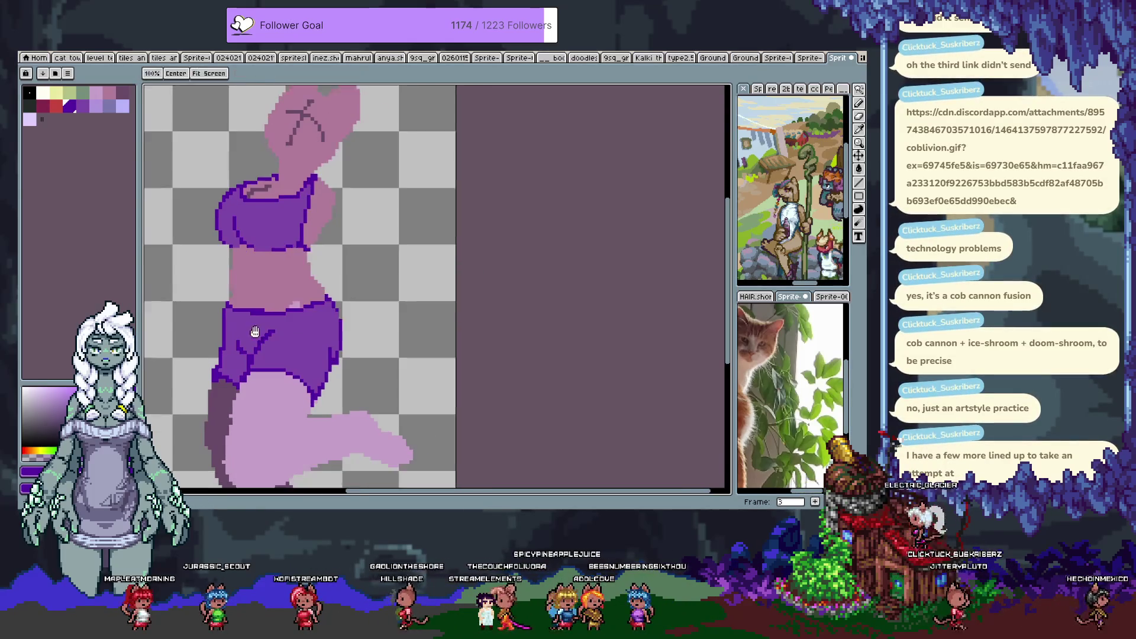
scroll(243, 329, right, 2)
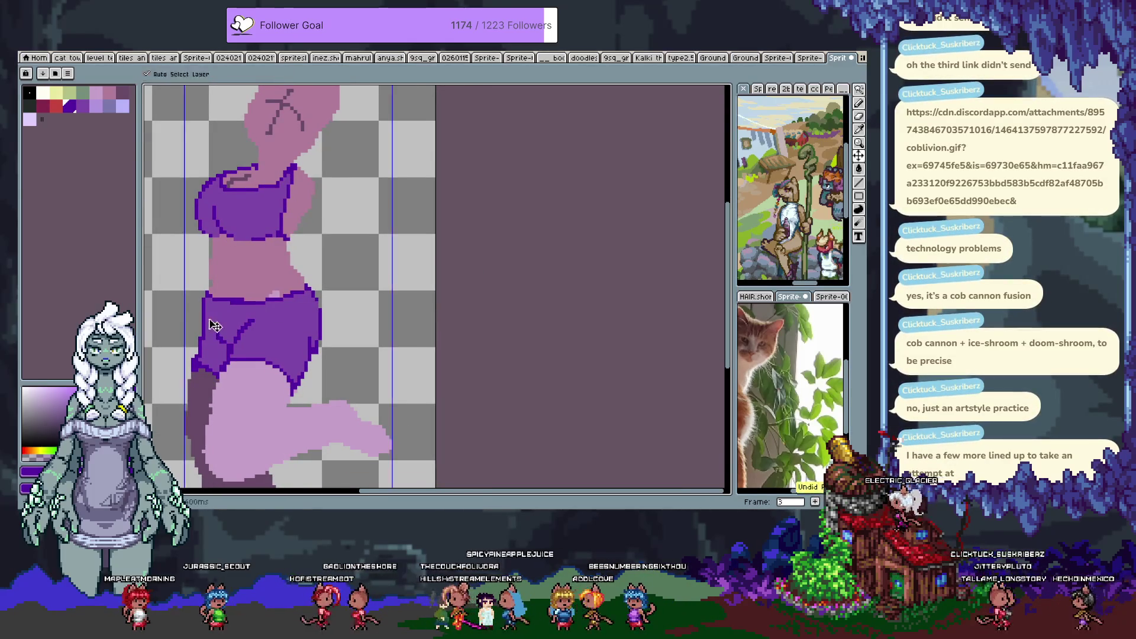
Draw a waistband across the shorts and a curved hem under the crop top, then go to frame 4.
drag(218, 318, 290, 320)
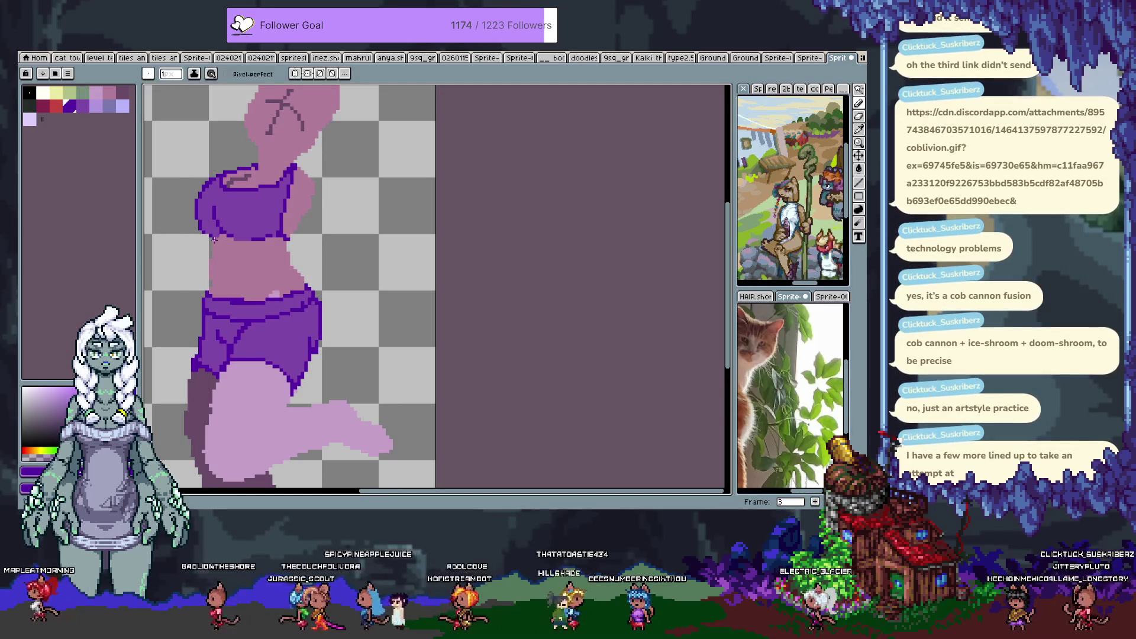
drag(210, 255, 289, 255)
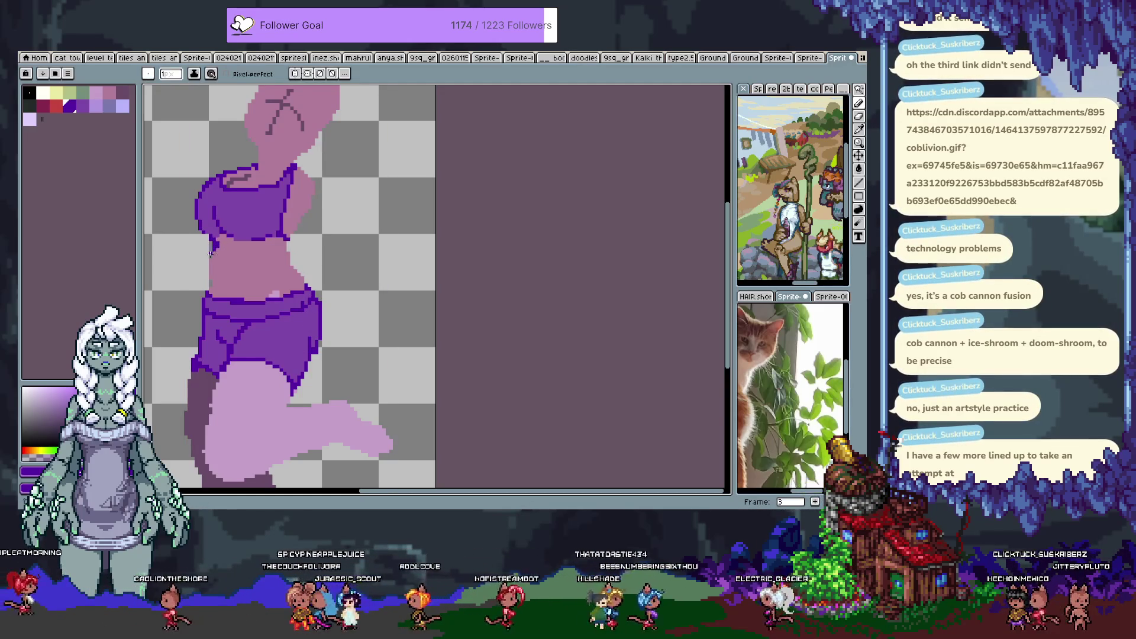
drag(210, 252, 295, 247)
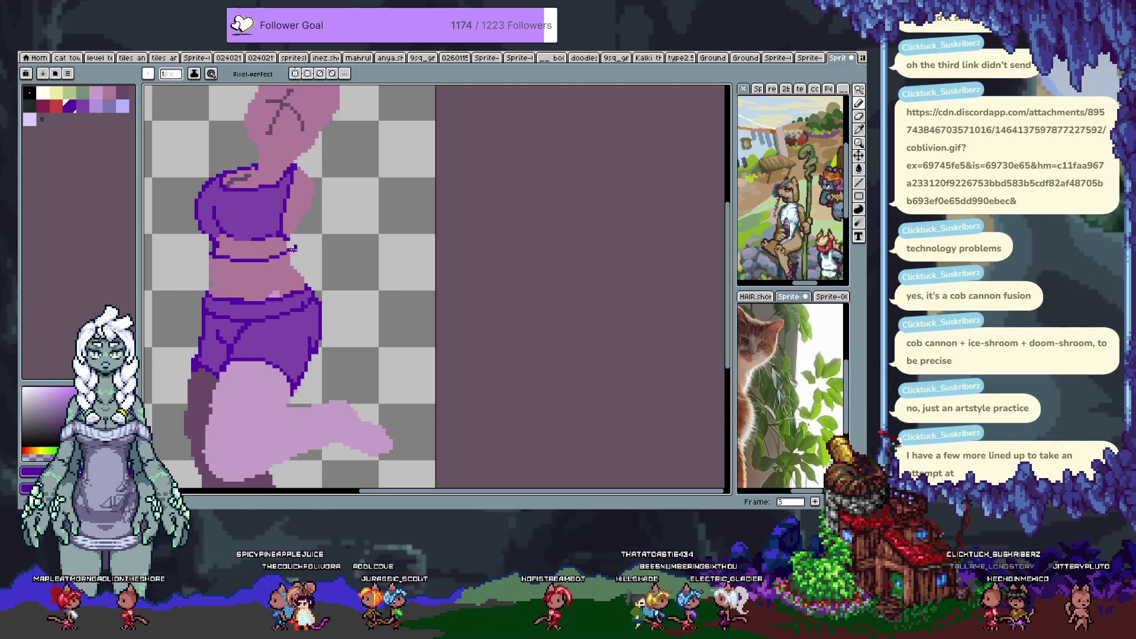
mouse_move(261, 317)
mouse_down()
mouse_move(278, 269)
mouse_move(319, 306)
mouse_up()
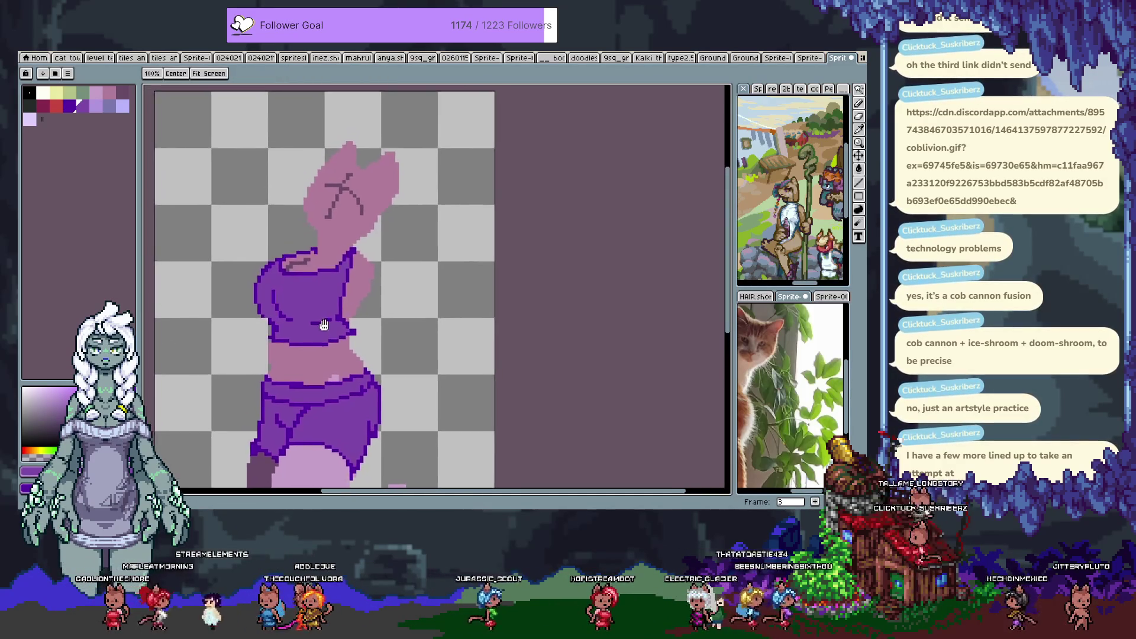
key(alt)
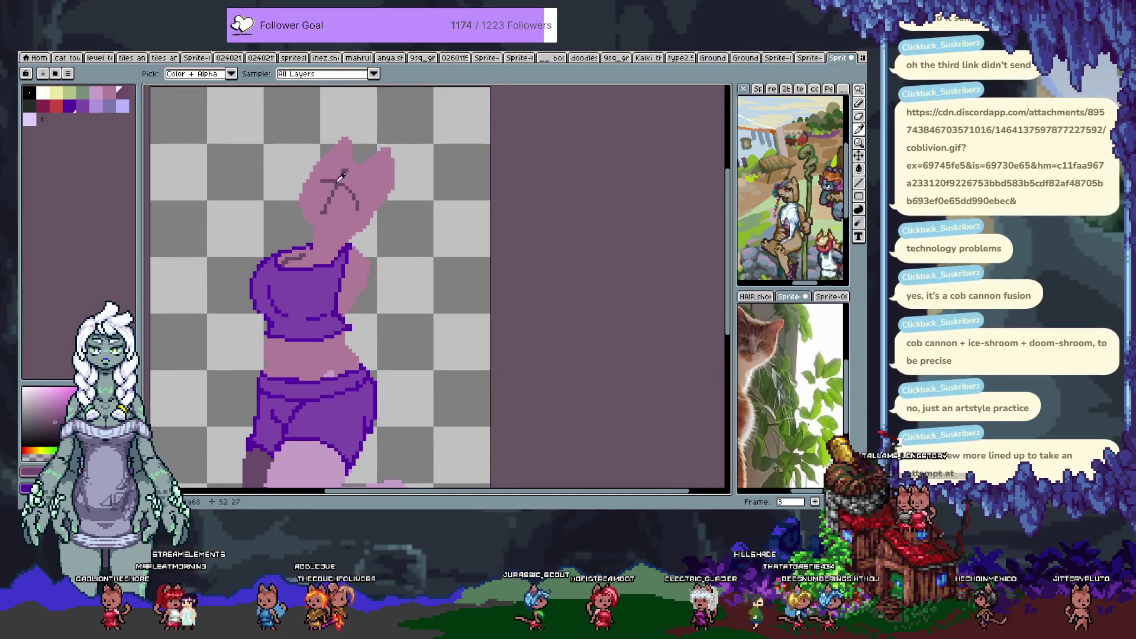
key(Right)
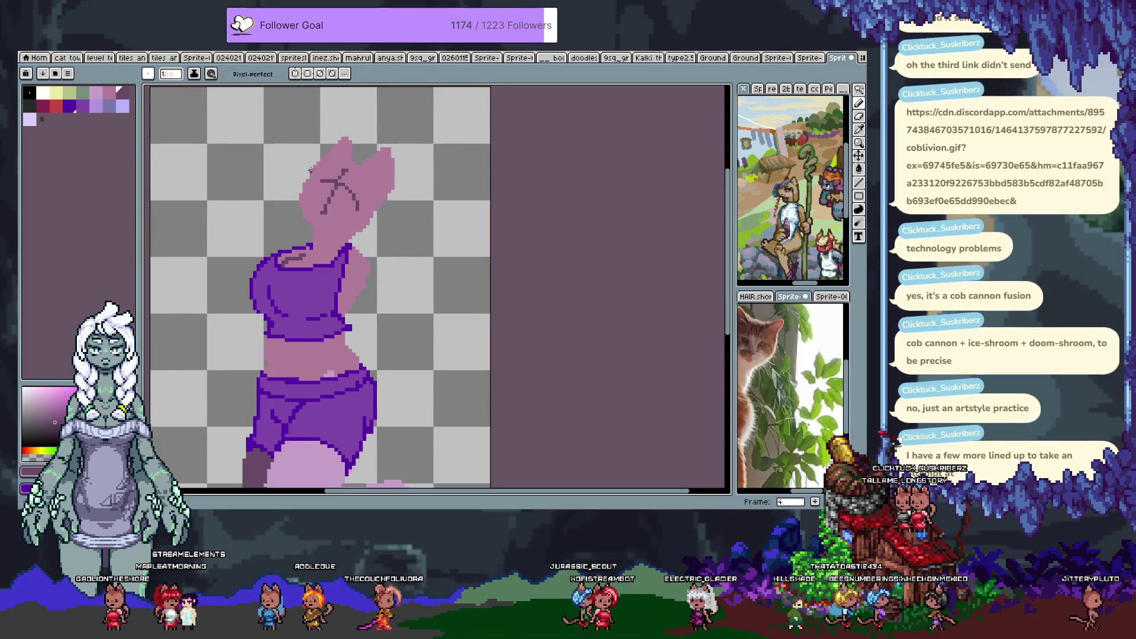
Cover the right eye's dark centre with pink and draw a darker pink line on the left eye.
scroll(333, 188, up, 1)
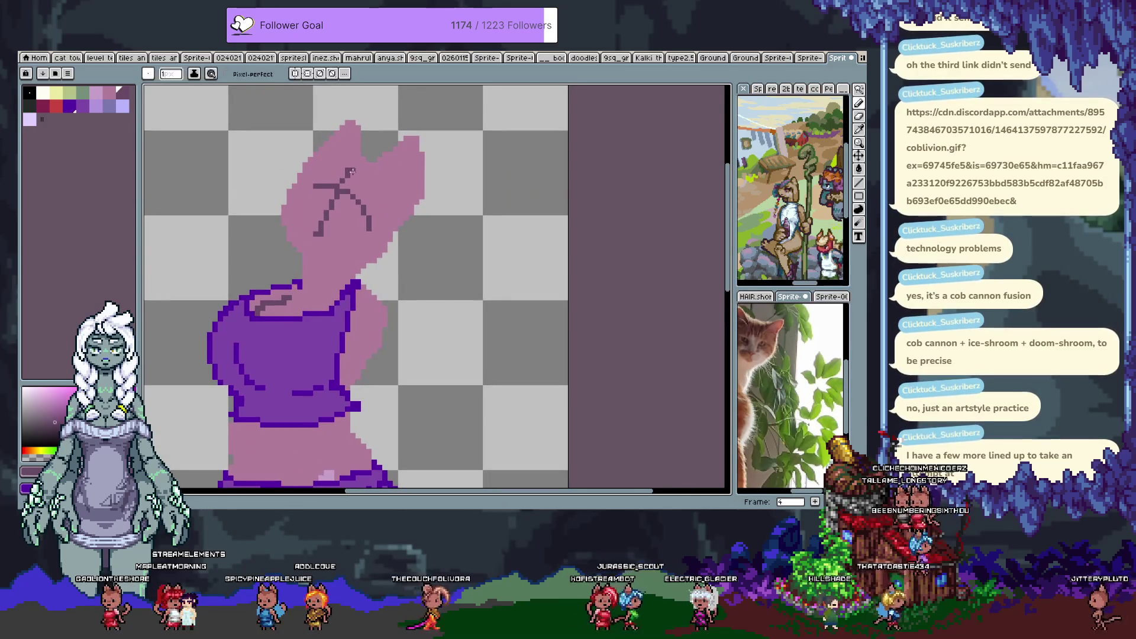
key(ctrl+z)
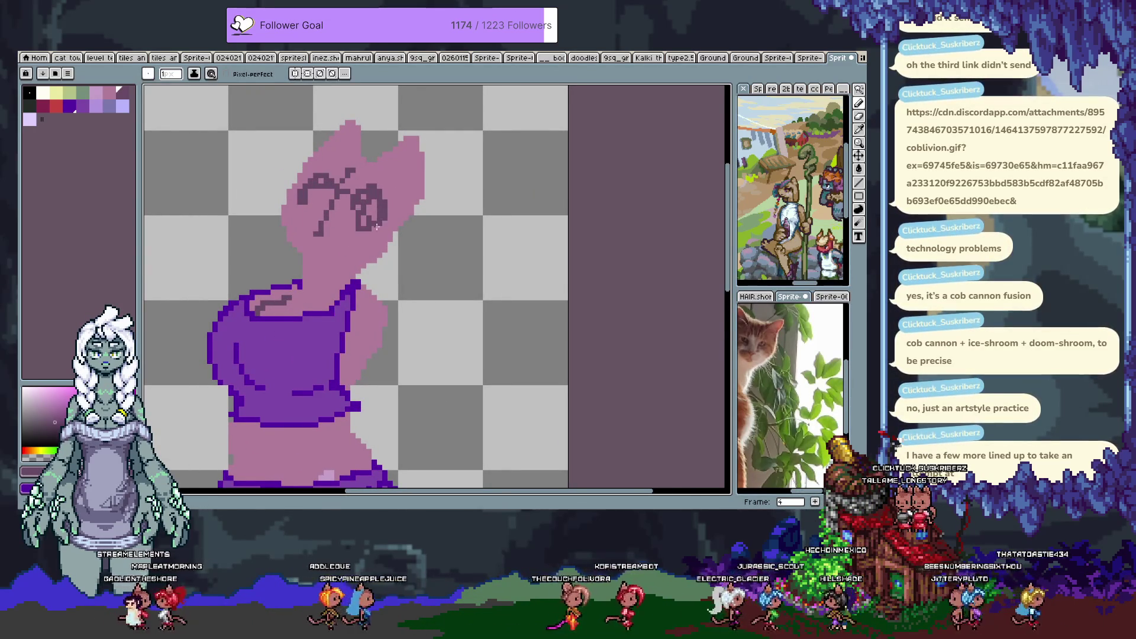
alt+click(318, 191)
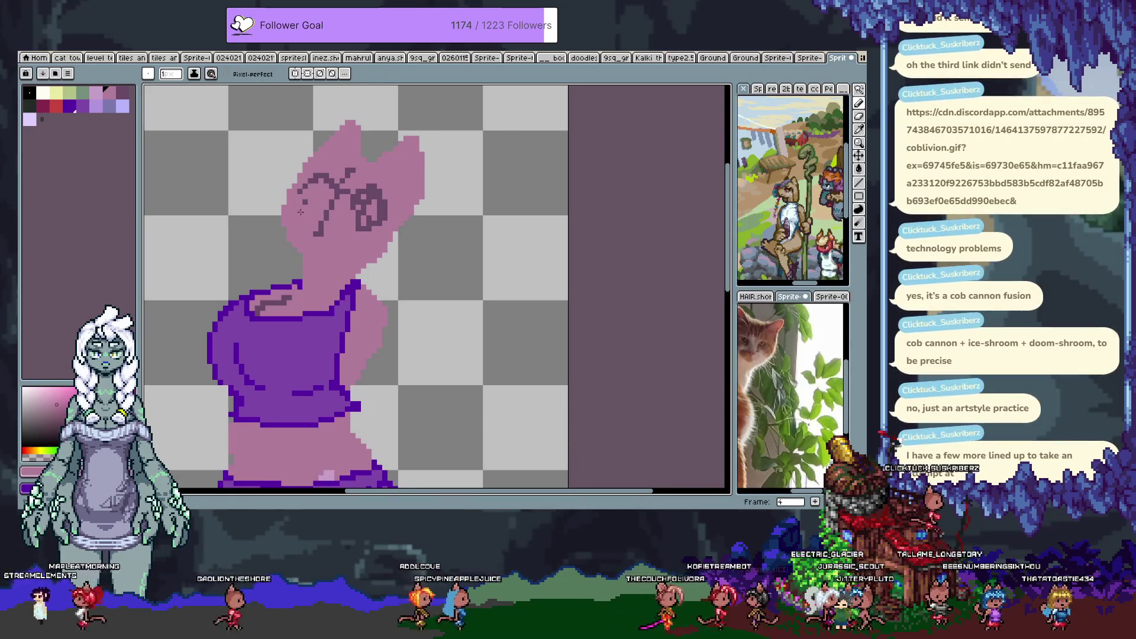
mouse_move(361, 219)
mouse_down()
mouse_move(373, 204)
mouse_move(327, 215)
mouse_up()
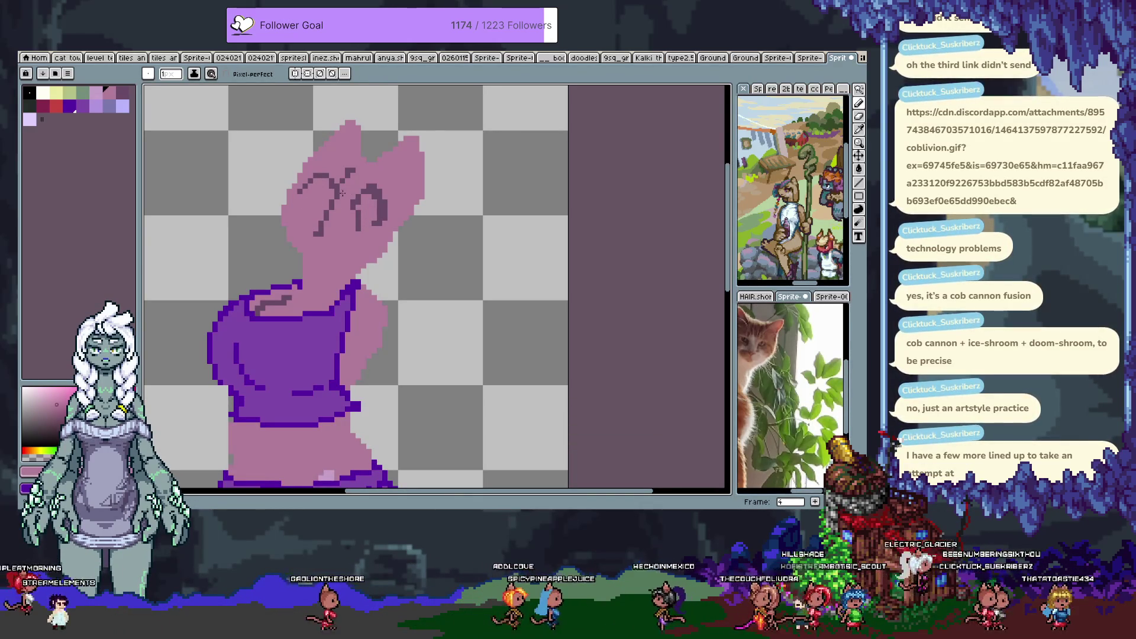
alt+click(322, 178)
mouse_move(322, 193)
mouse_down()
mouse_move(291, 200)
mouse_move(333, 185)
mouse_up()
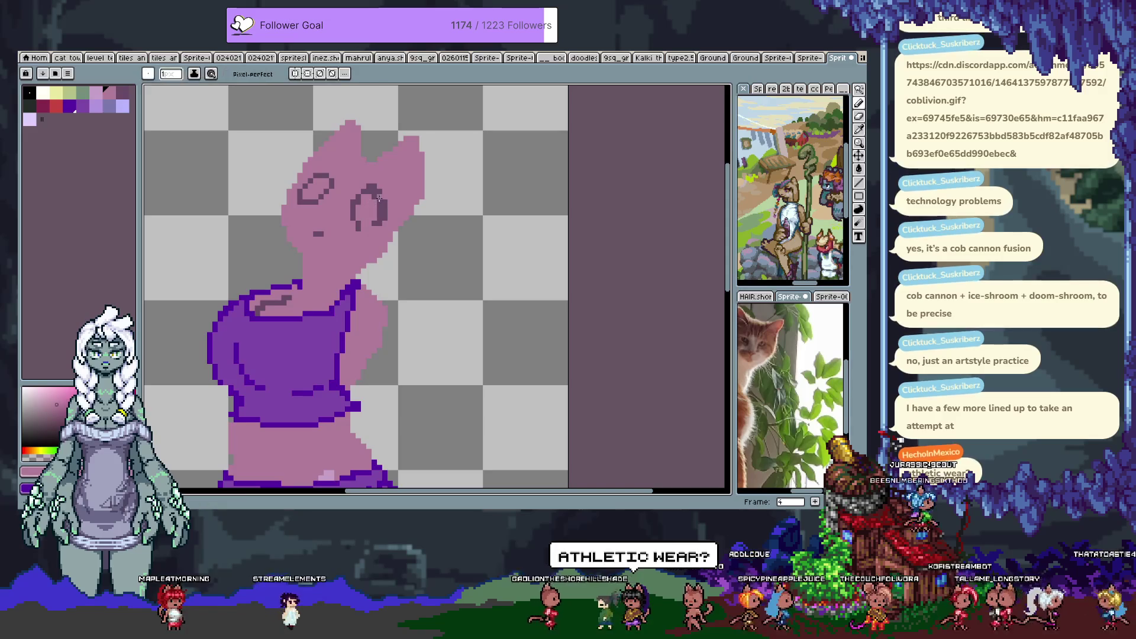
key(m)
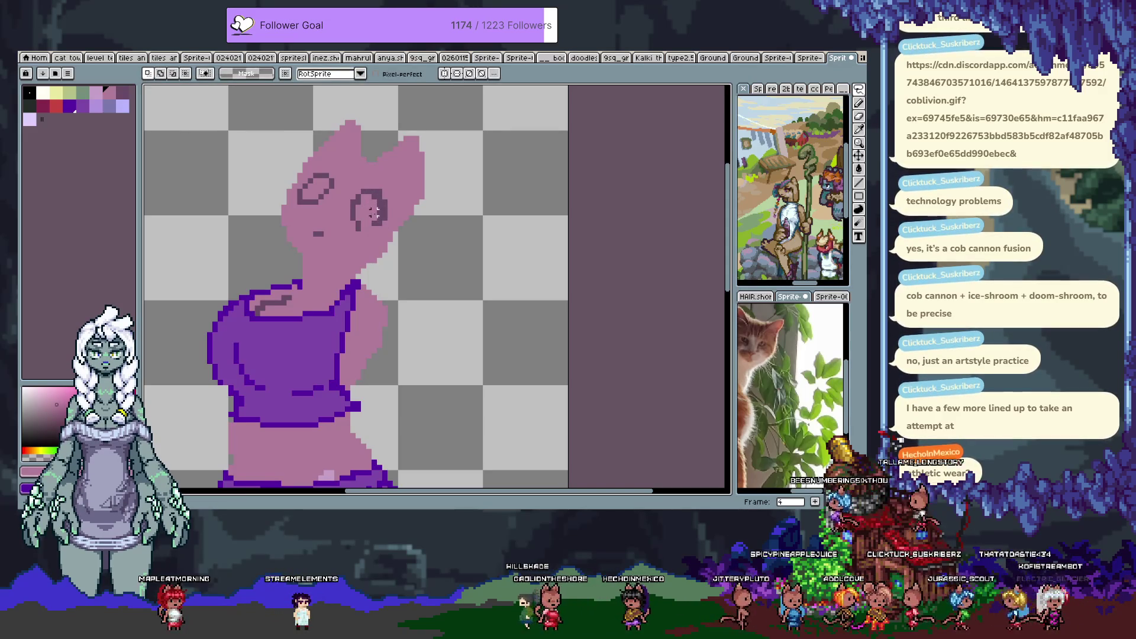
Select the dark eye lines by colour and shift that eye ring one pixel left.
key(w)
click(382, 207)
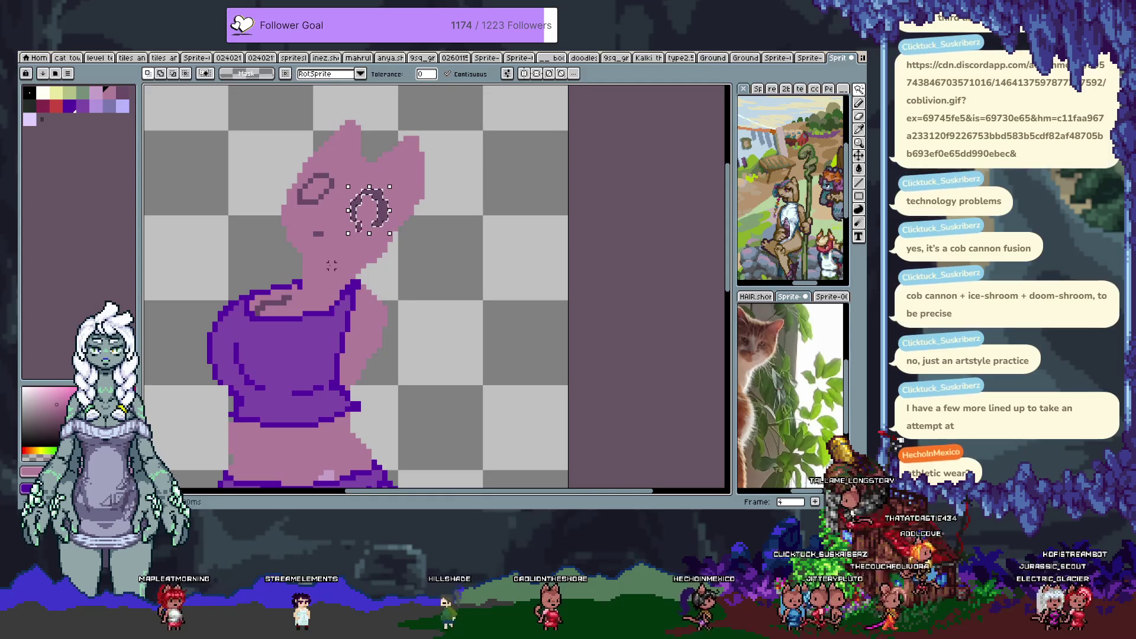
key(Left)
key(Left)
key(Return)
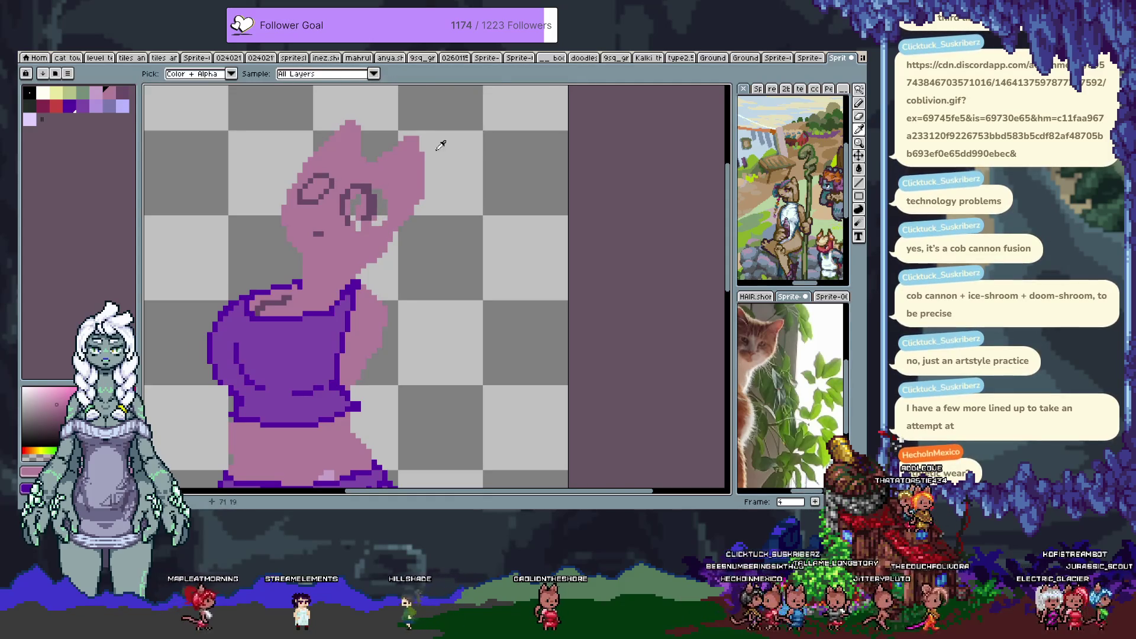
key(b)
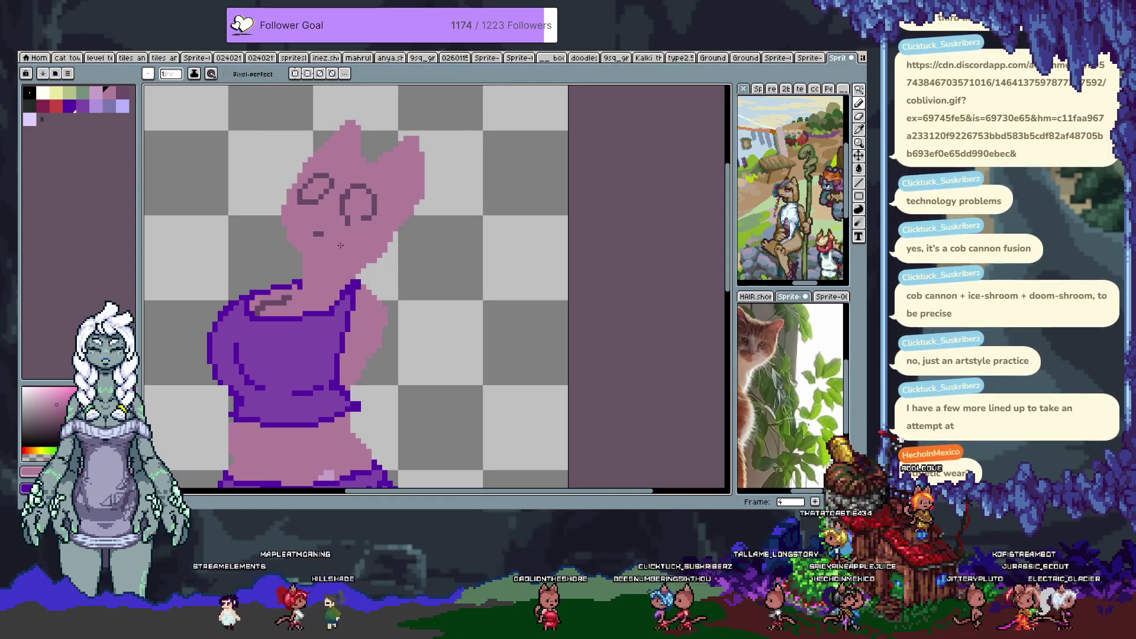
Rework the right eye outline's lower-right edge in darker mauve, then choose the dark outline swatch.
alt+click(350, 213)
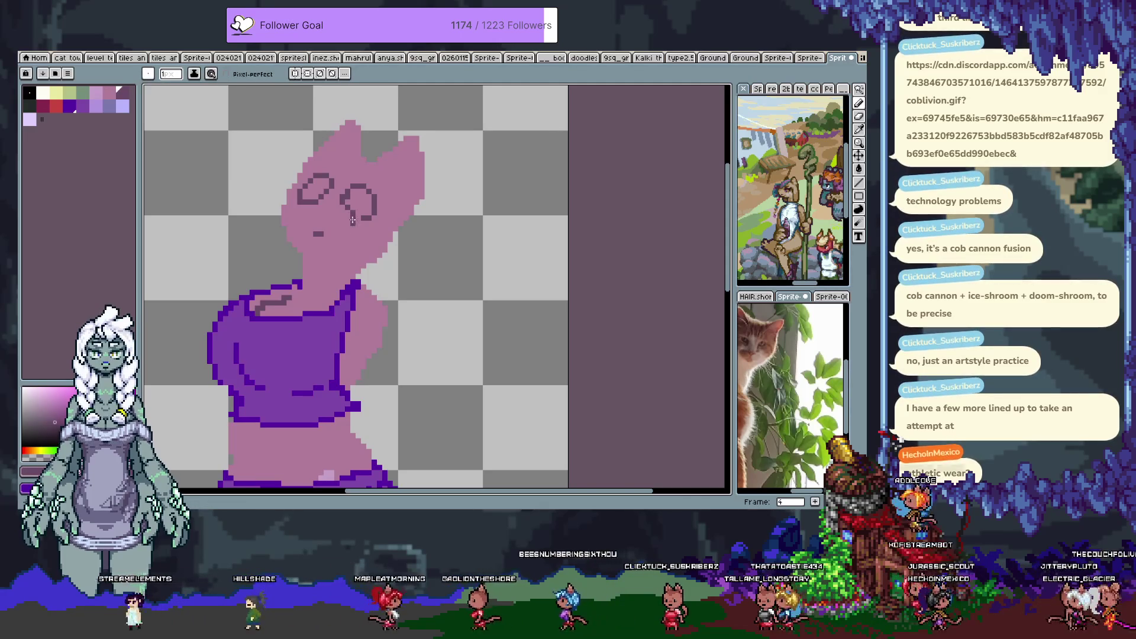
alt+click(371, 234)
drag(374, 231, 372, 210)
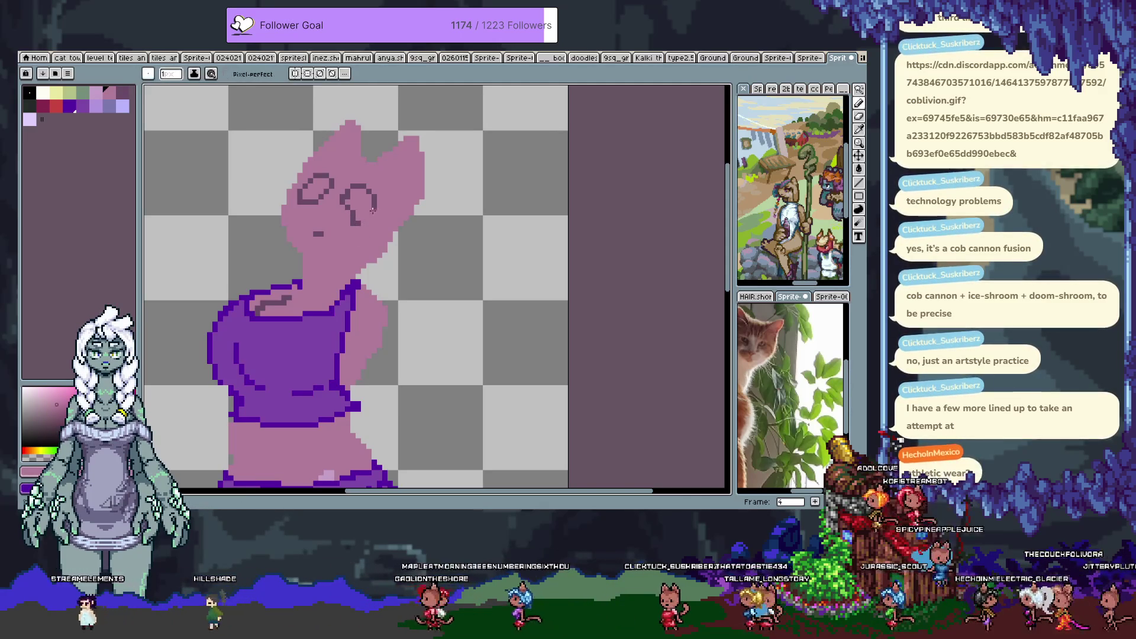
mouse_move(306, 200)
mouse_down()
mouse_move(328, 180)
mouse_move(320, 177)
mouse_move(364, 215)
mouse_move(353, 234)
mouse_up()
key(ctrl+z)
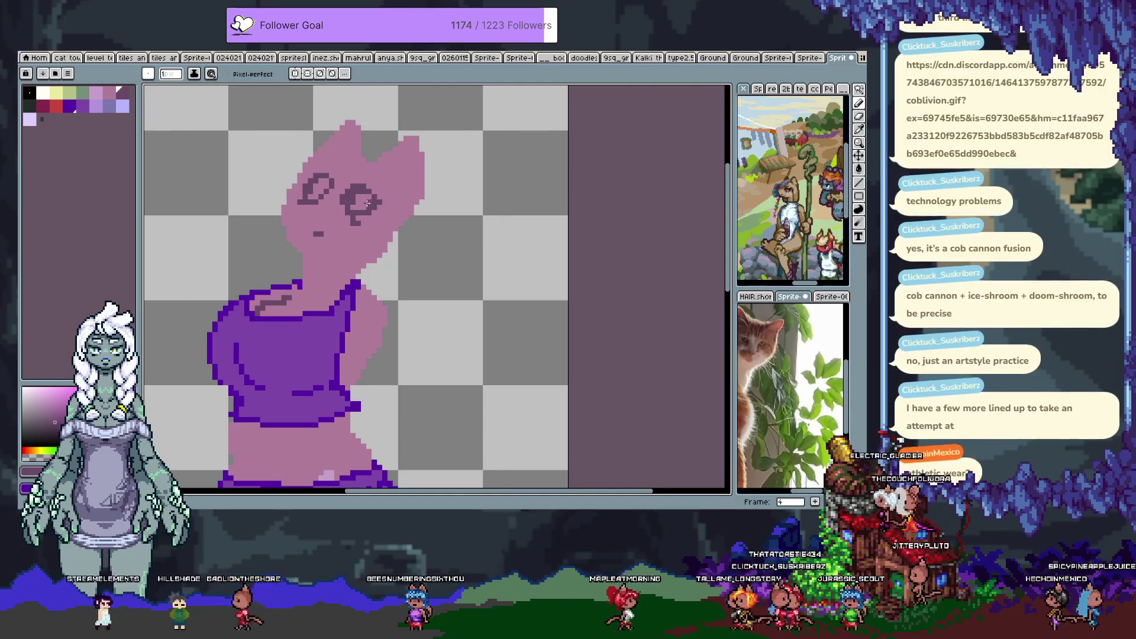
drag(376, 201, 374, 217)
key(ctrl+z)
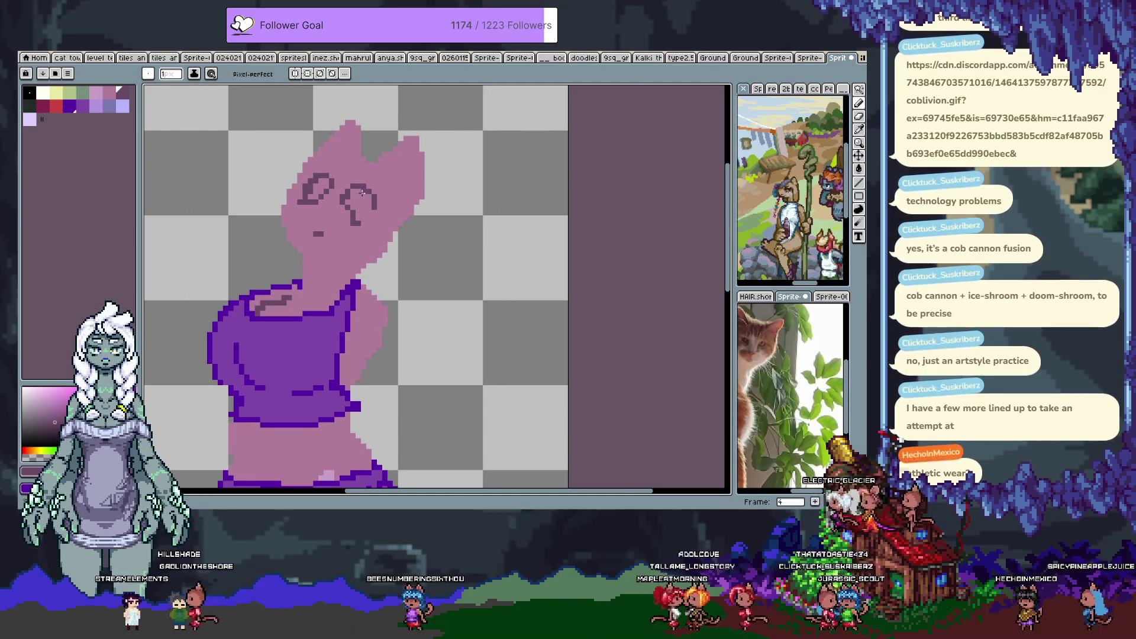
drag(375, 204, 369, 218)
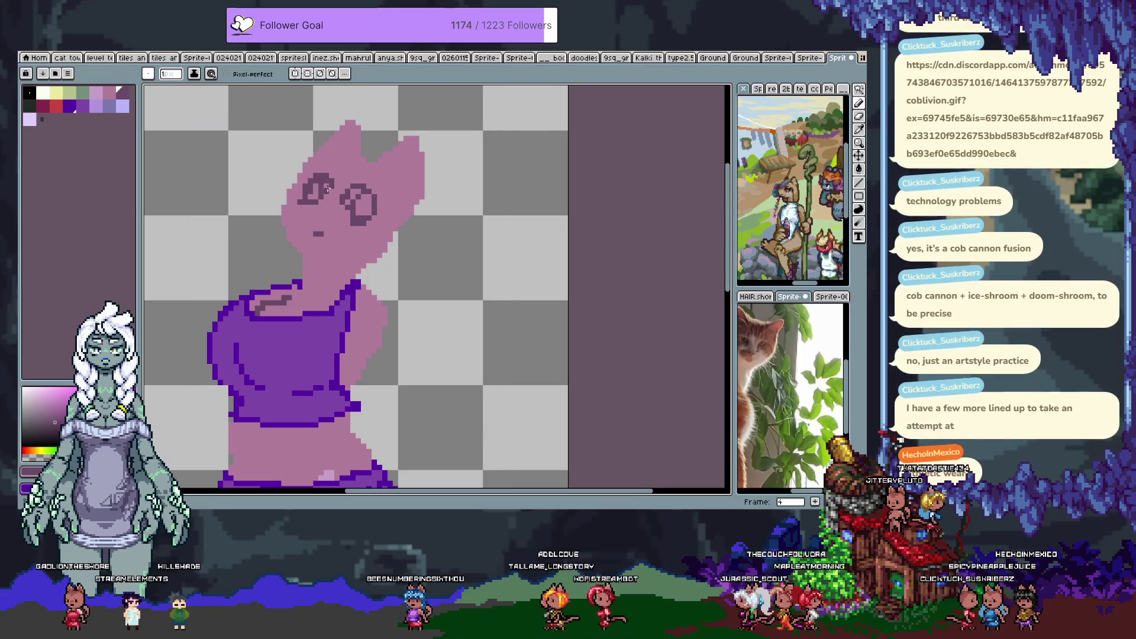
key(ctrl+z)
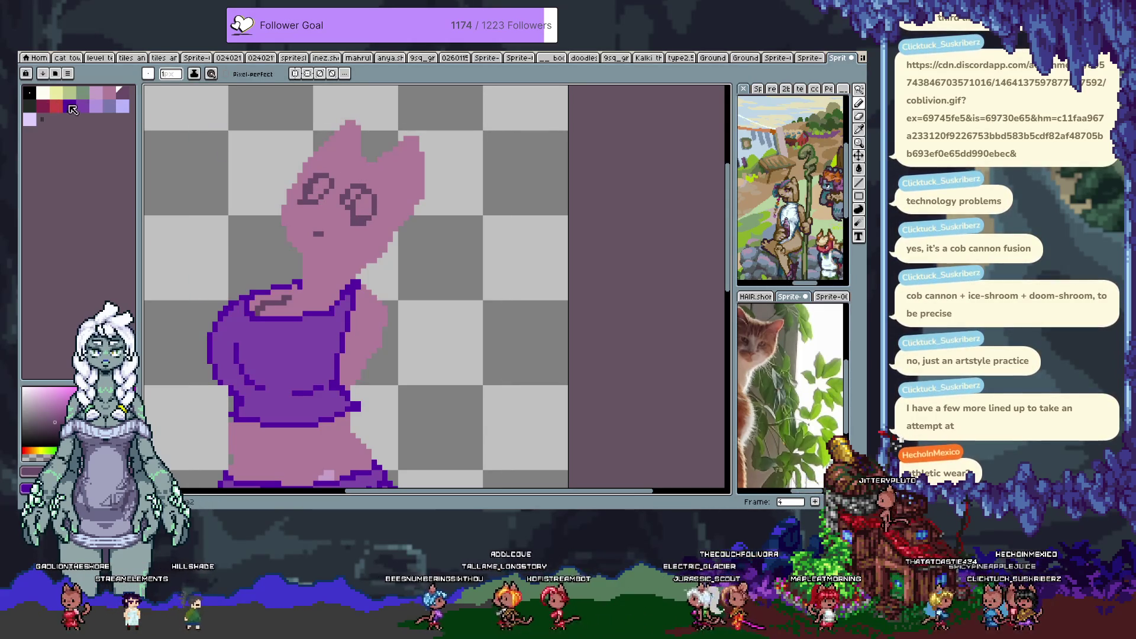
click(29, 105)
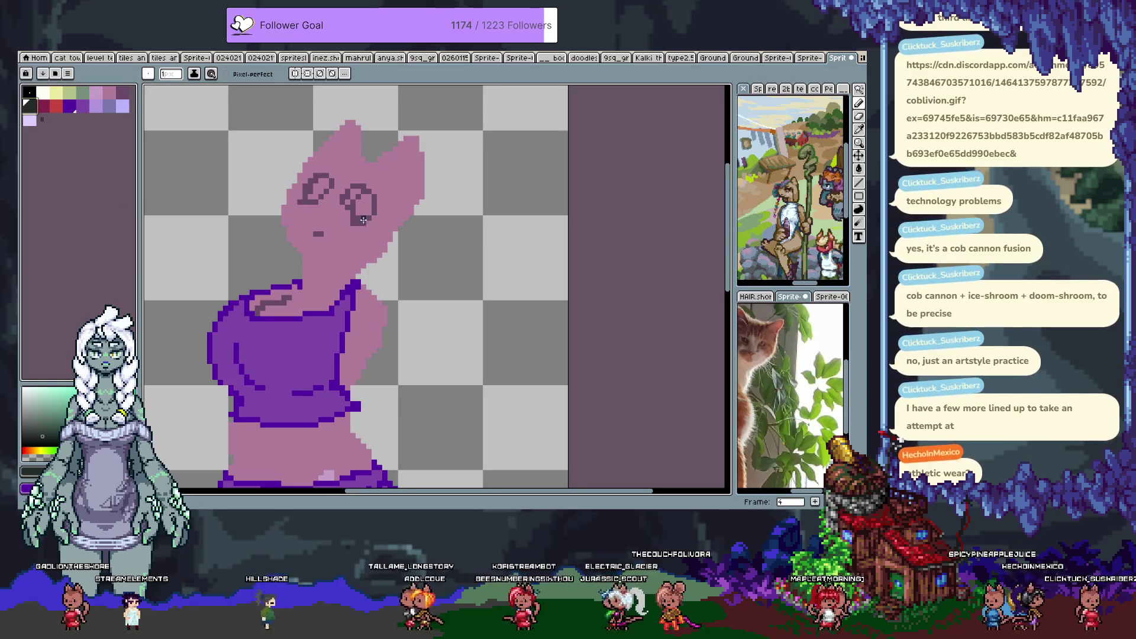
scroll(362, 220, left, 1)
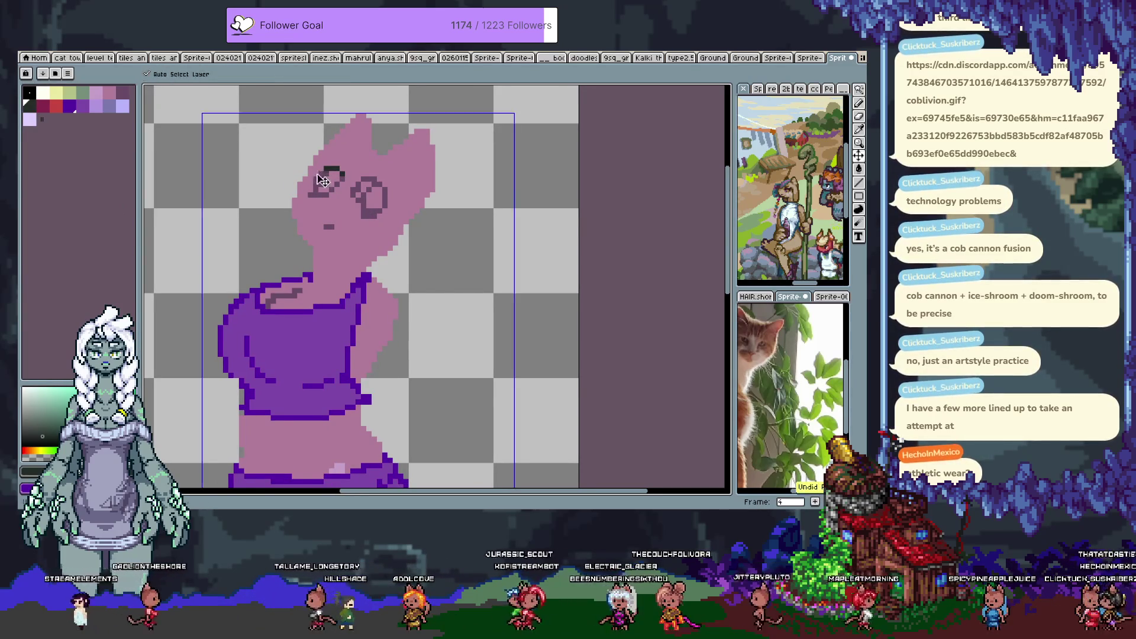
Draw dark eyebrows above the left and right eyes, then remove stray eye pixels with skin pink.
drag(309, 173, 320, 178)
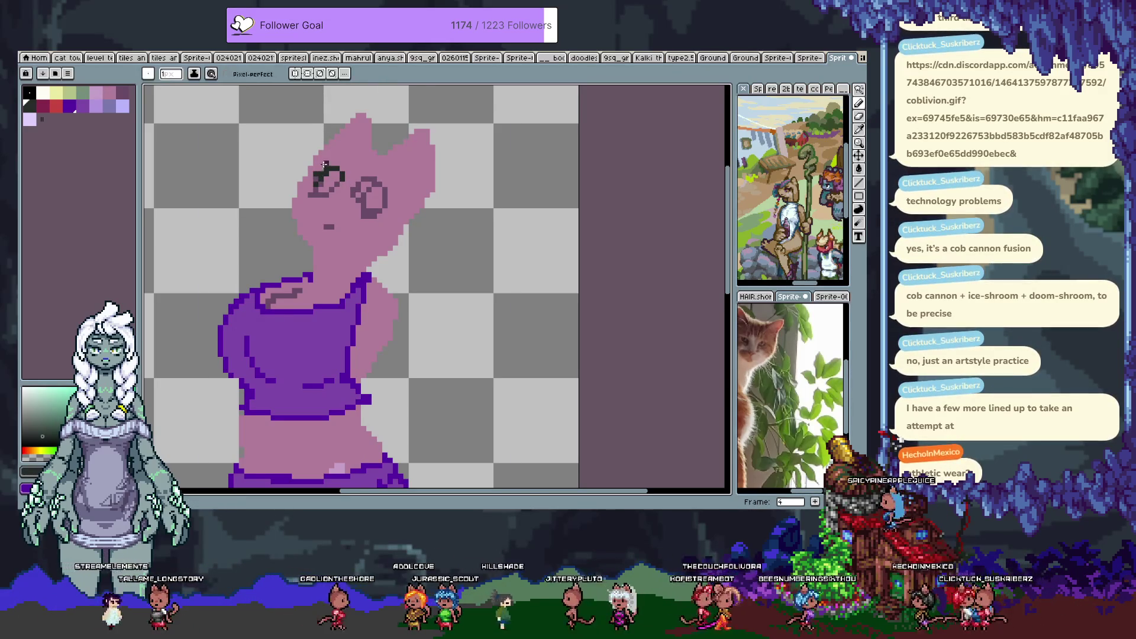
drag(366, 179, 384, 189)
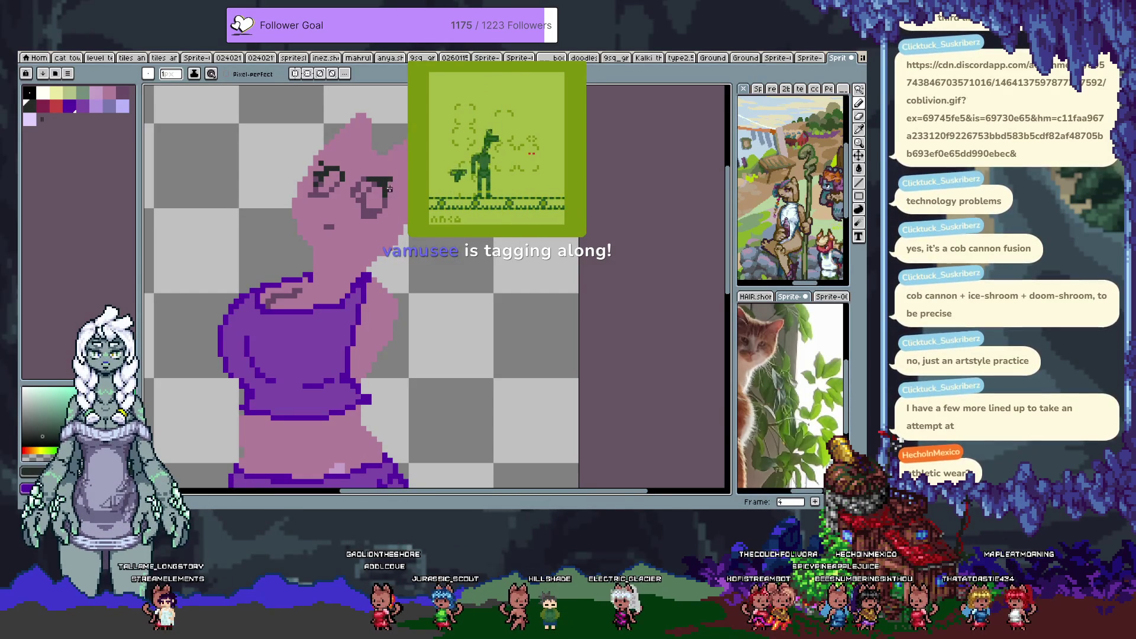
key(ctrl+z)
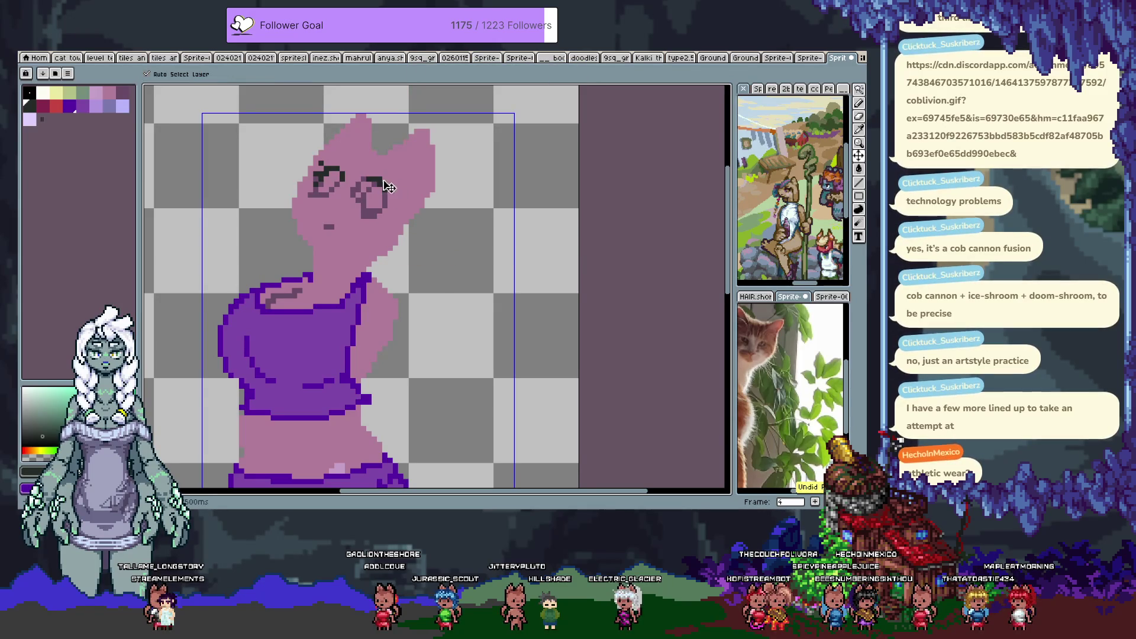
alt+click(381, 177)
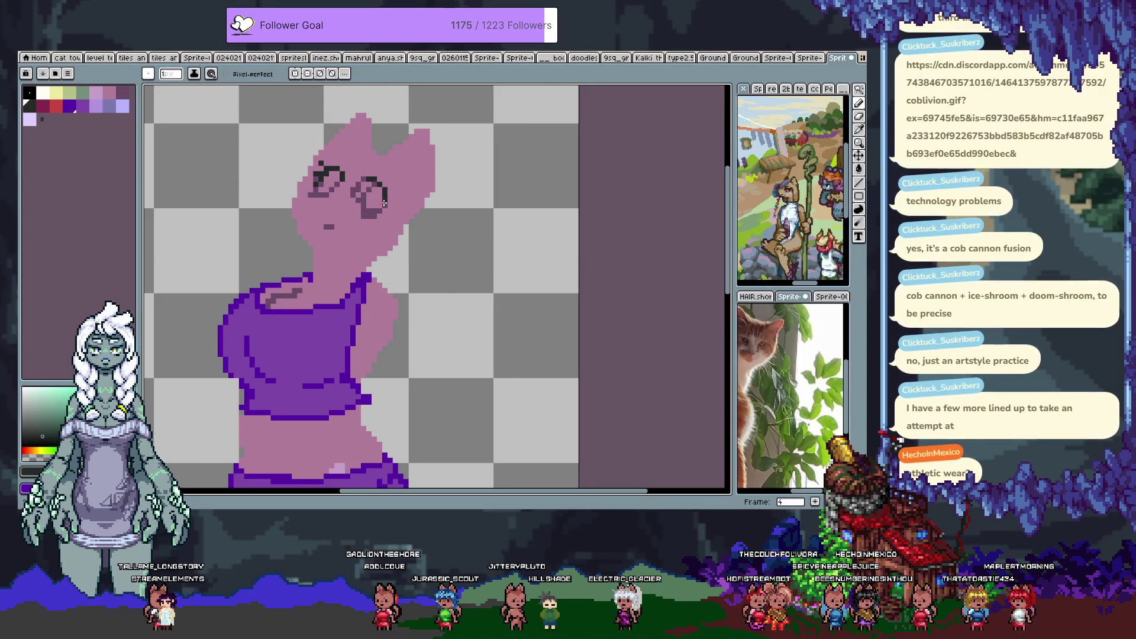
key(ctrl+z)
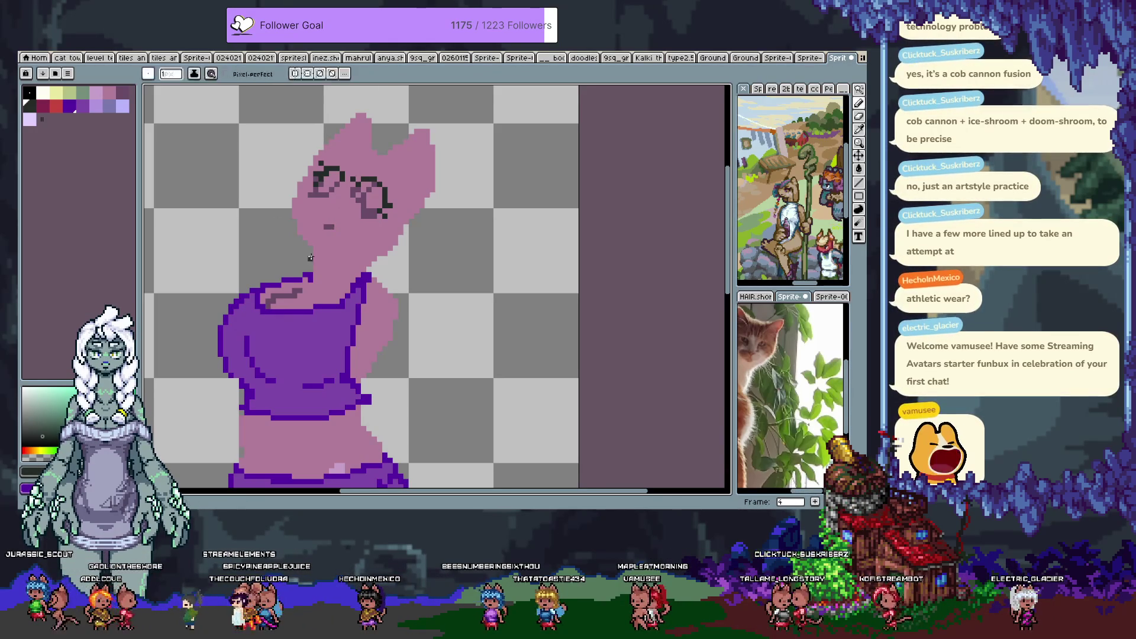
Eyedrop the shirt's dark purple and outline the crop top's left shoulder with it.
drag(267, 298, 288, 274)
key(i)
click(280, 267)
key(b)
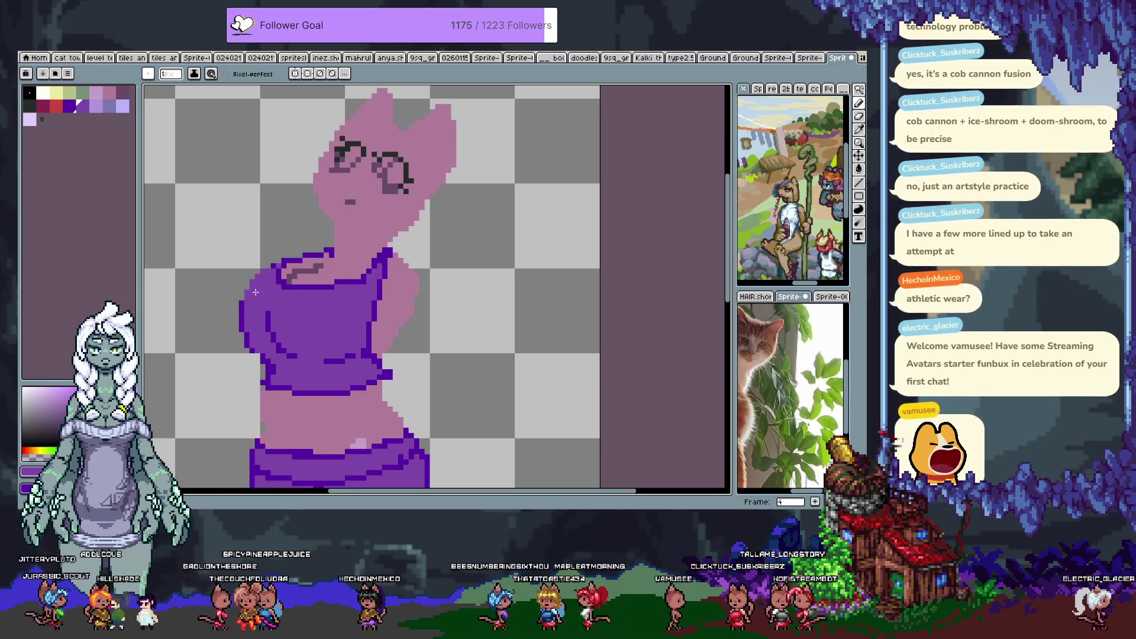
drag(244, 291, 276, 266)
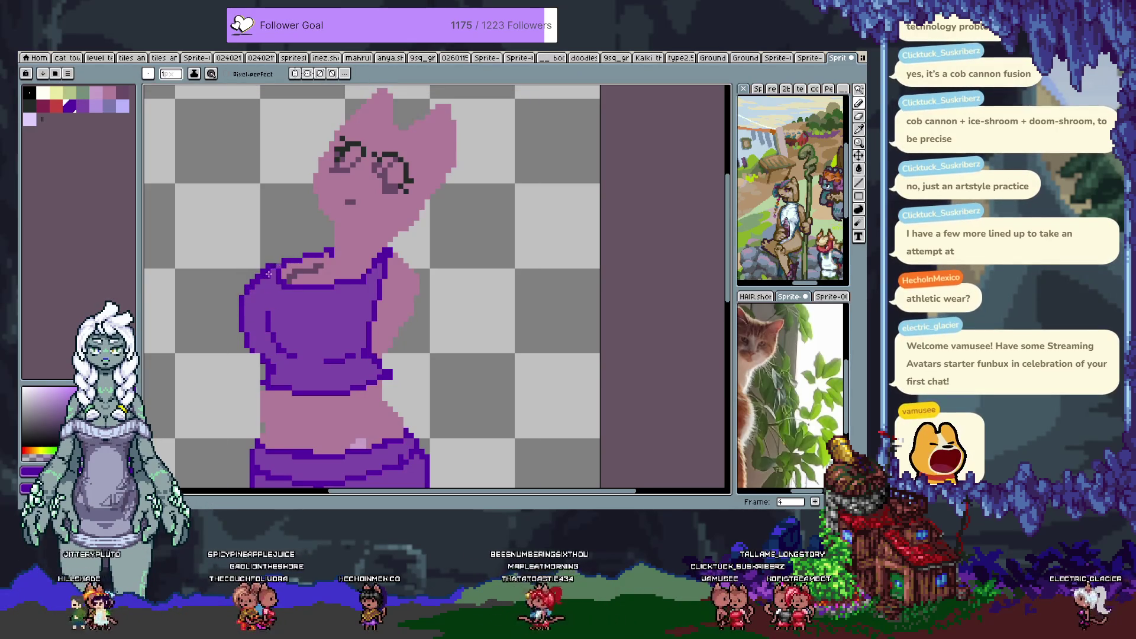
Save the sprite with Ctrl+S.
scroll(269, 274, down, 2)
key(v)
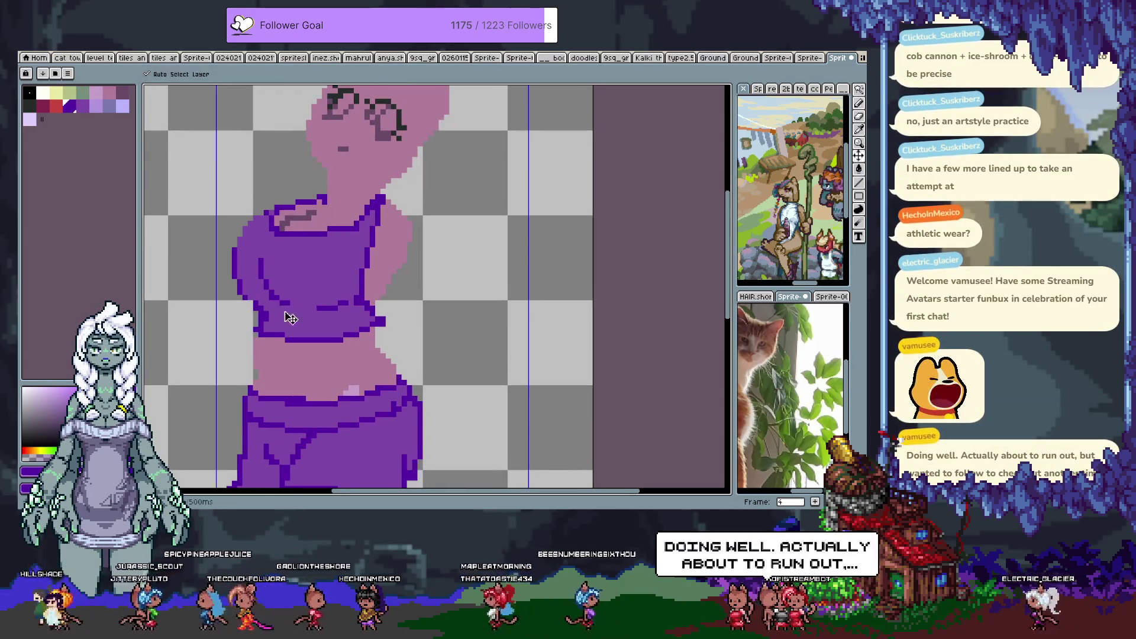
key(ctrl+s)
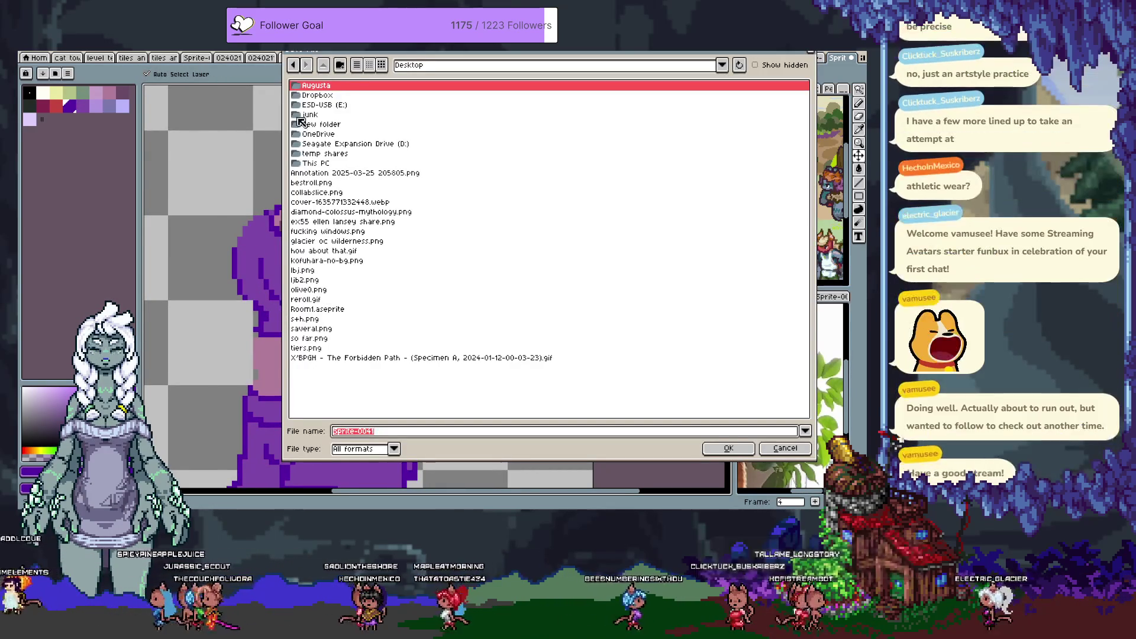
Browse the Save dialog to the catgirl noir folder inside the pinned experiments folder.
click(469, 66)
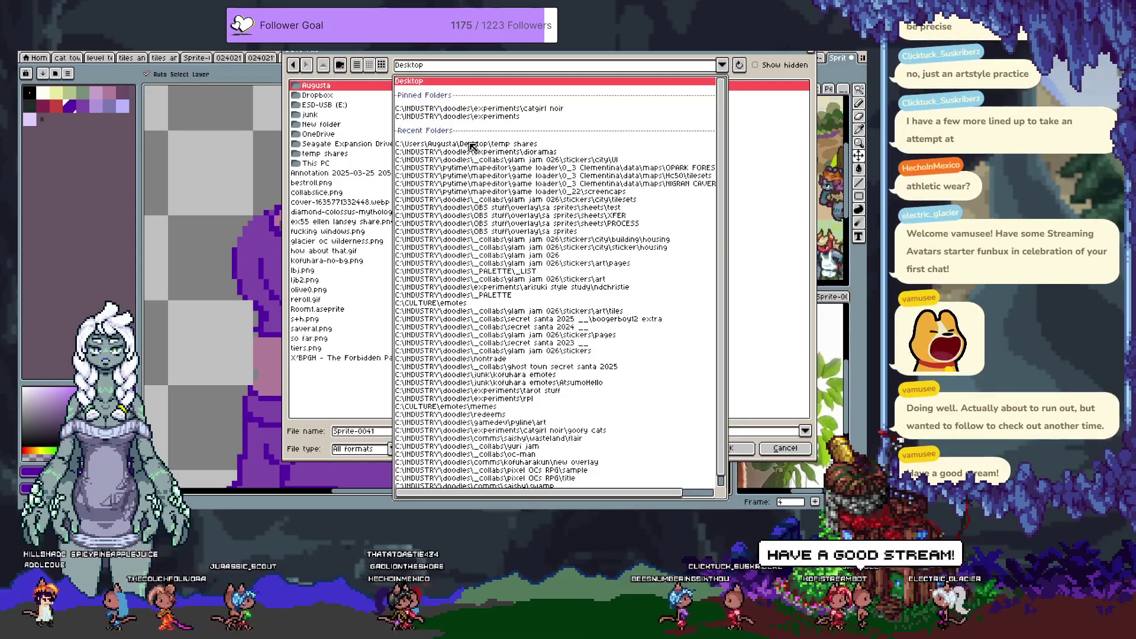
click(455, 116)
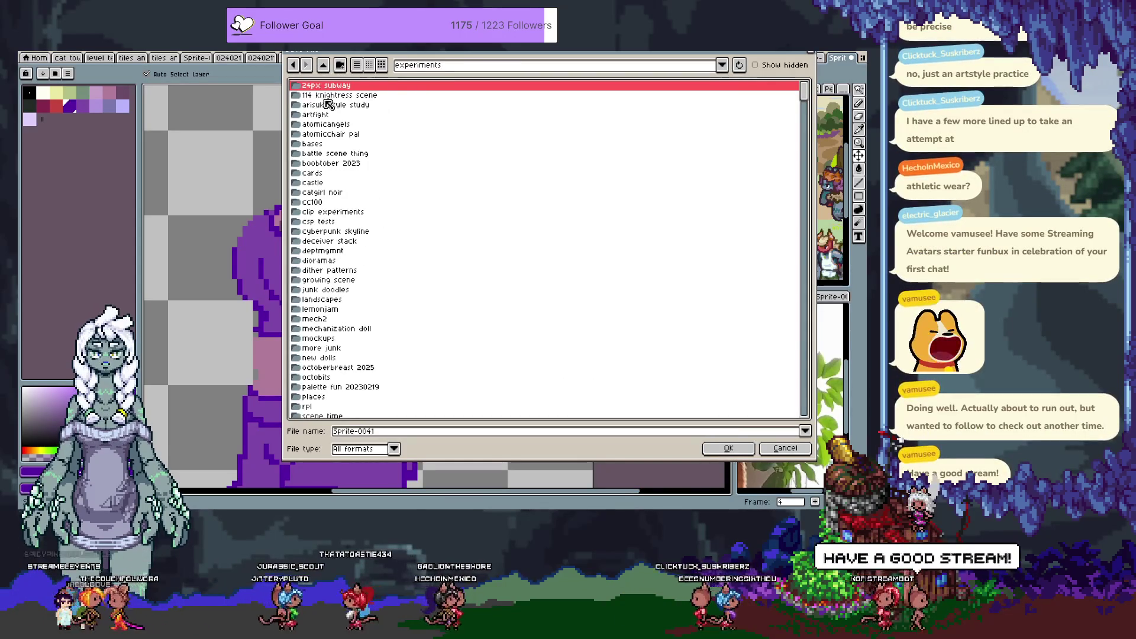
key(c)
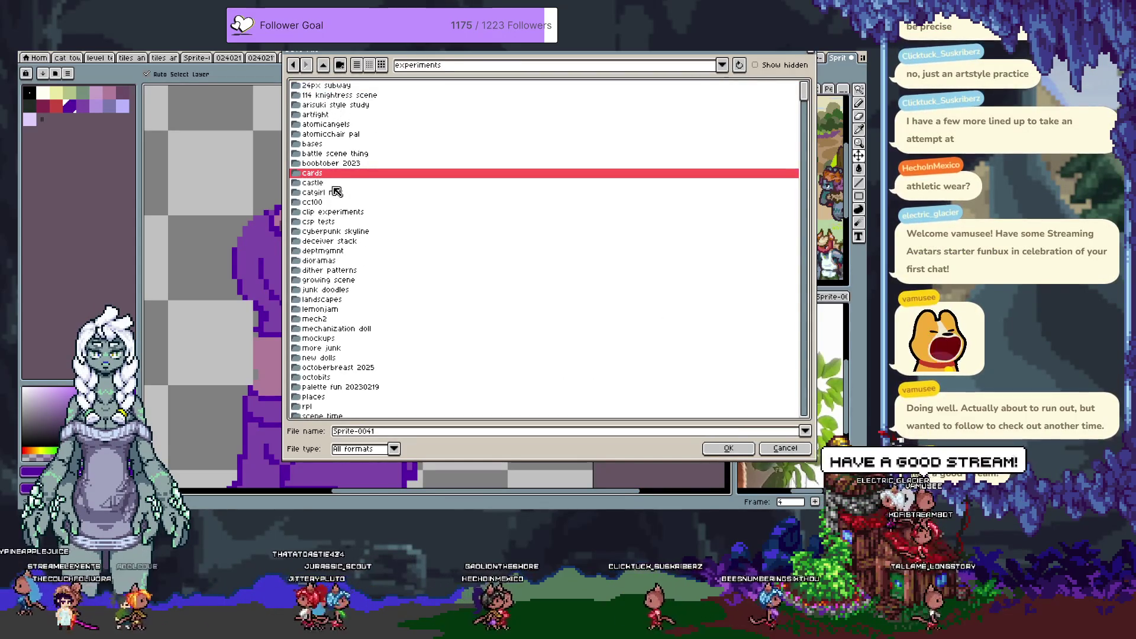
double_click(336, 191)
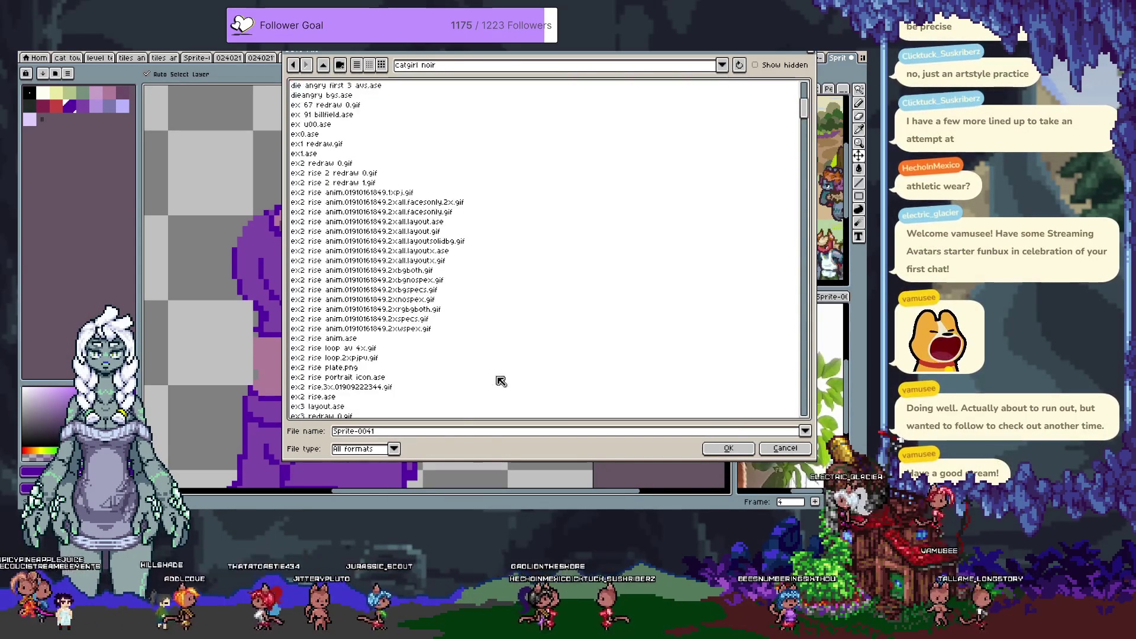
scroll(501, 381, down, 5)
scroll(470, 346, down, 5)
scroll(444, 323, down, 5)
scroll(439, 323, down, 5)
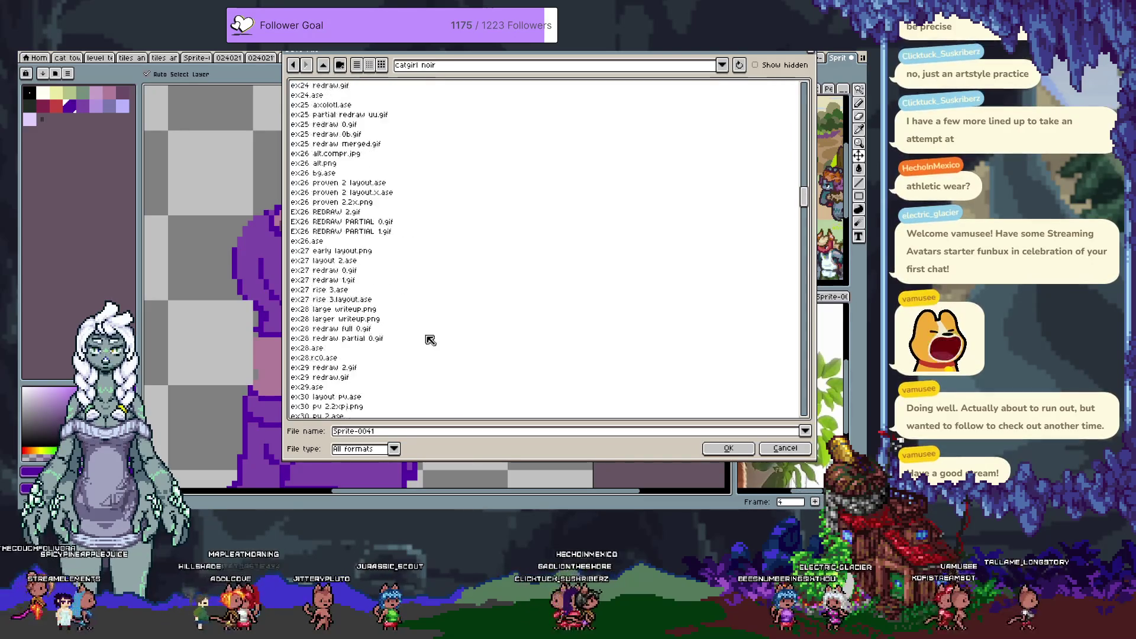
double_click(383, 359)
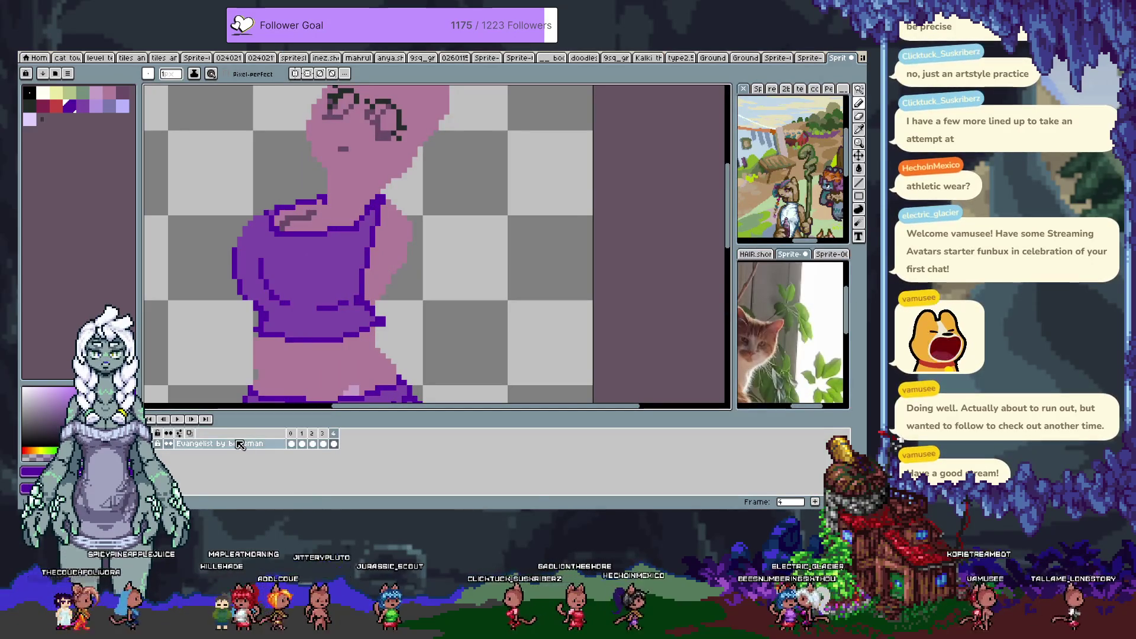
Check the reference layer's properties, then reopen the Save dialog in the catgirl noir folder.
double_click(240, 443)
key(Return)
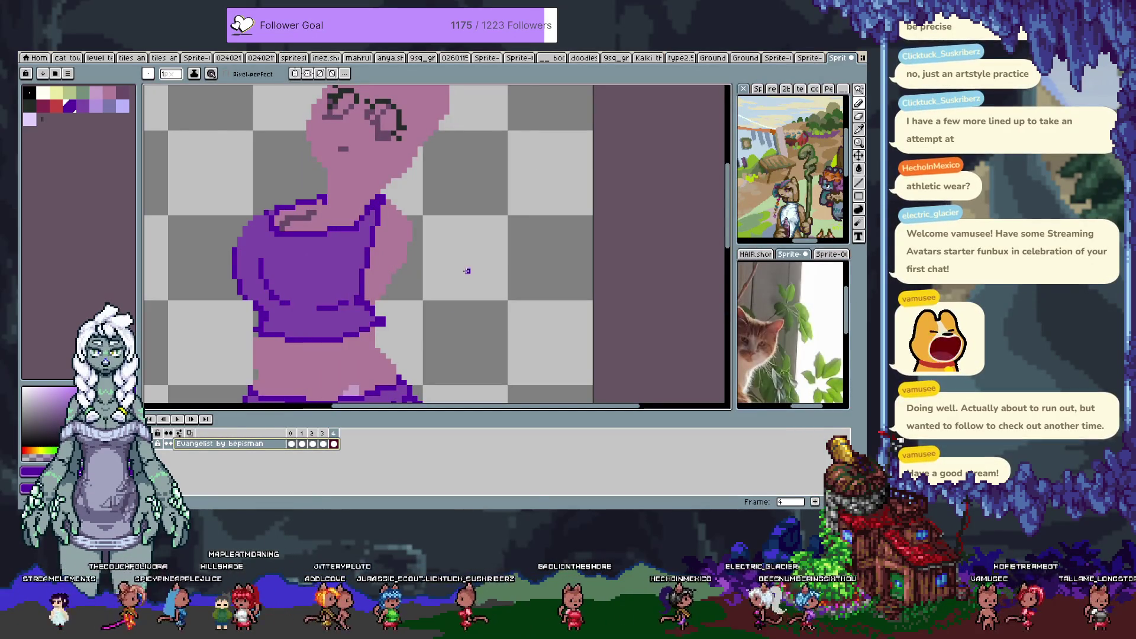
key(ctrl+s)
click(395, 67)
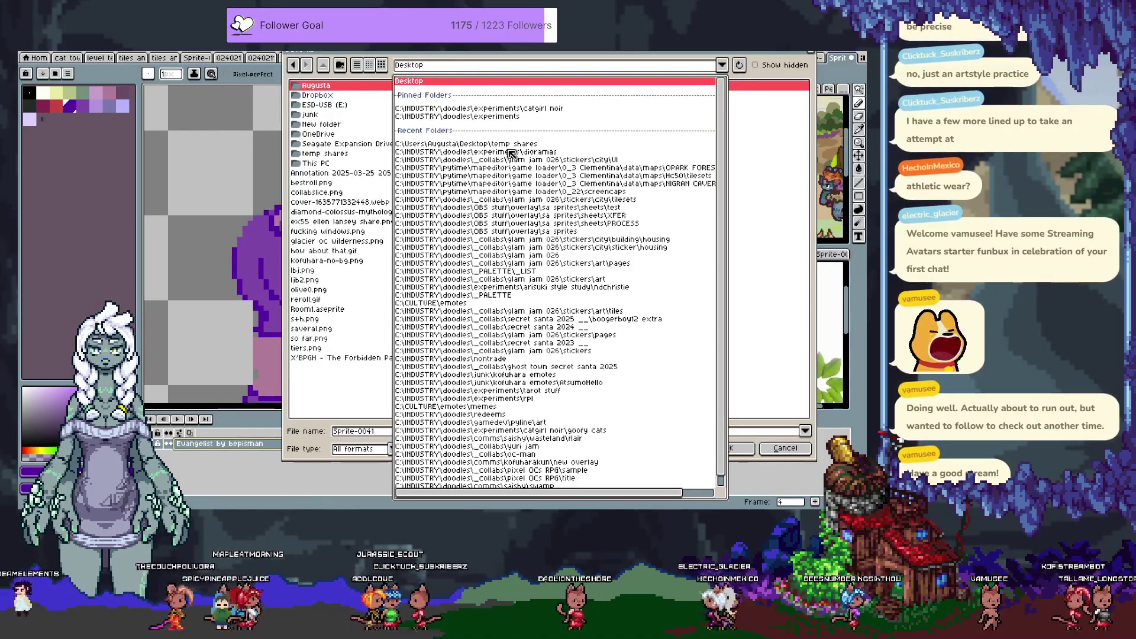
click(544, 110)
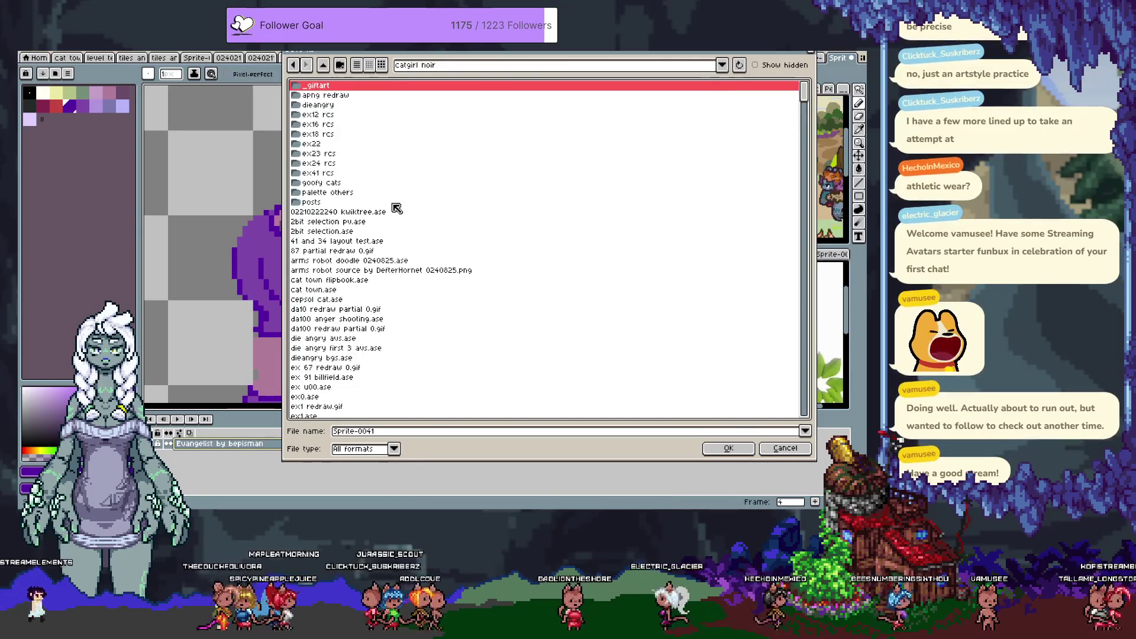
scroll(393, 212, down, 5)
scroll(388, 225, down, 5)
scroll(426, 219, down, 5)
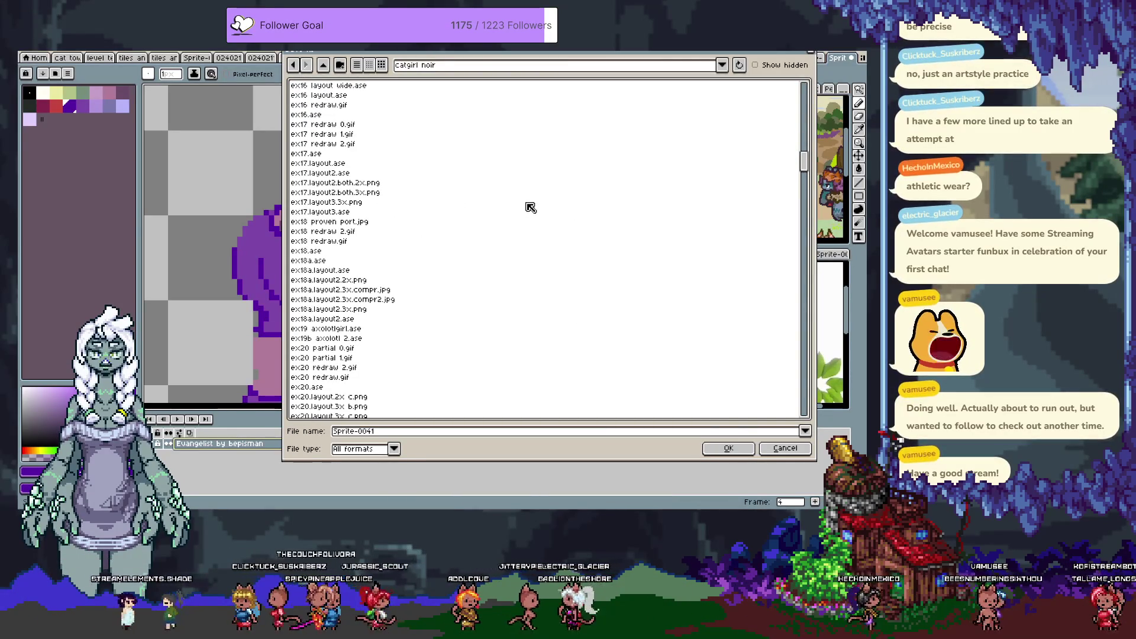
scroll(530, 207, down, 5)
scroll(528, 199, down, 5)
scroll(526, 193, down, 5)
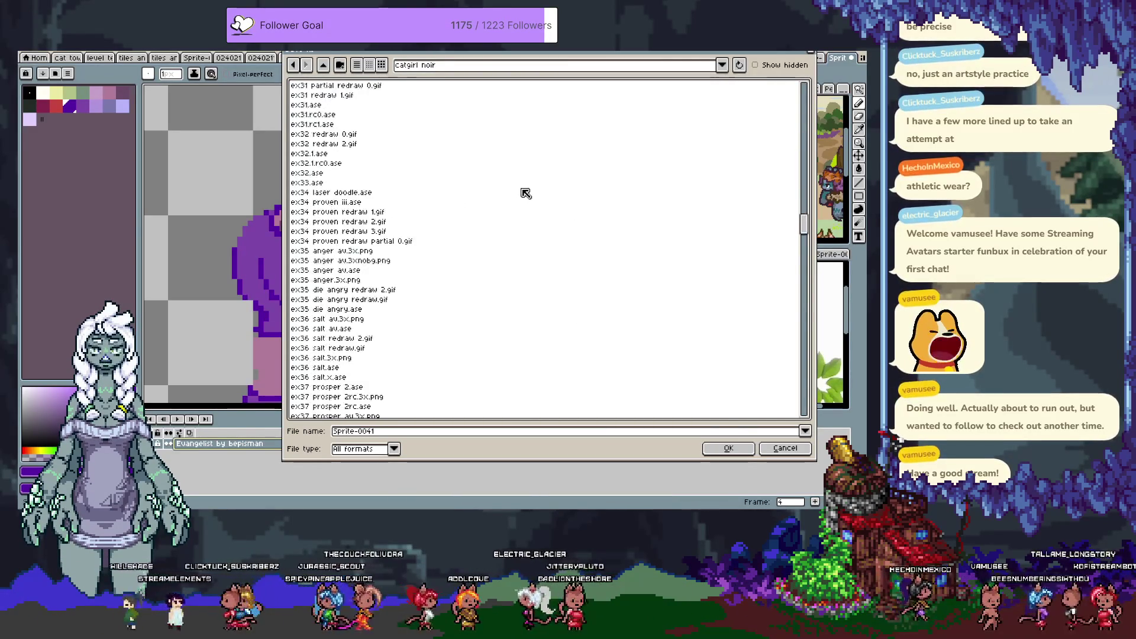
scroll(524, 193, down, 5)
scroll(516, 197, down, 5)
scroll(504, 219, down, 5)
scroll(486, 278, down, 5)
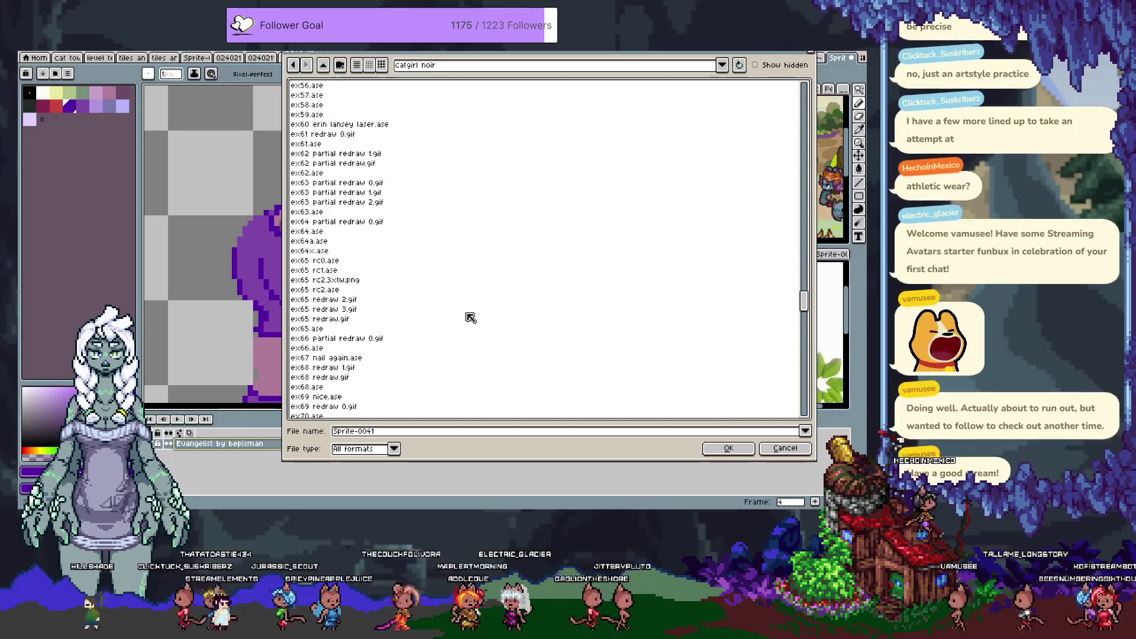
scroll(470, 318, down, 5)
scroll(462, 325, down, 5)
scroll(451, 319, down, 5)
scroll(436, 284, down, 5)
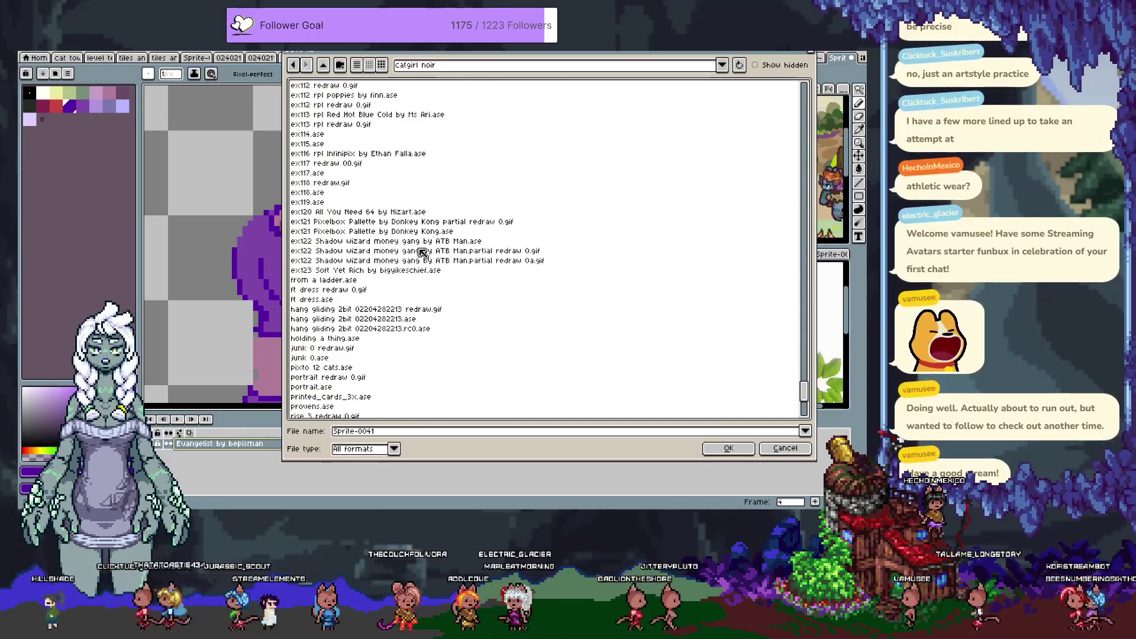
scroll(423, 260, up, 1)
Save the sprite under the name ex124 and dismiss the following Save As prompt.
click(423, 300)
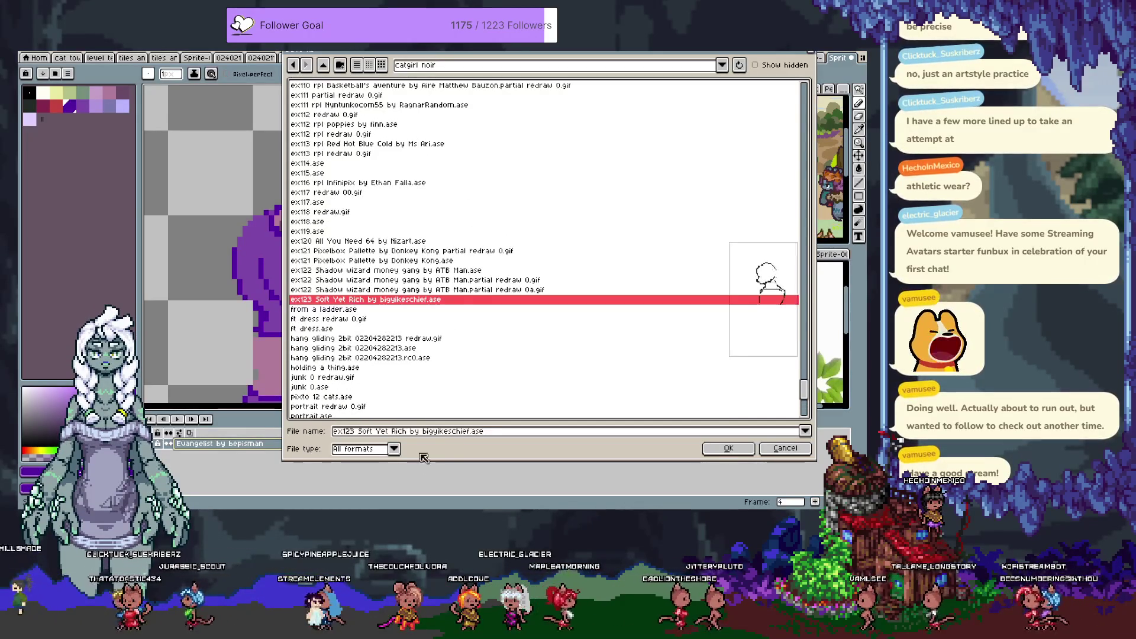
click(351, 430)
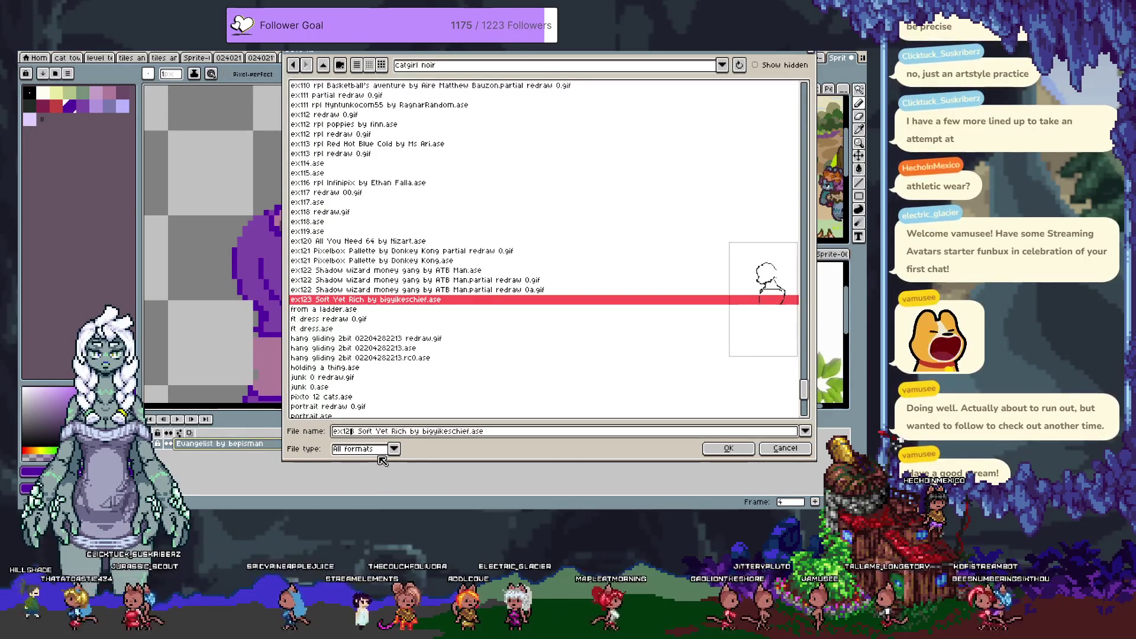
text(4)
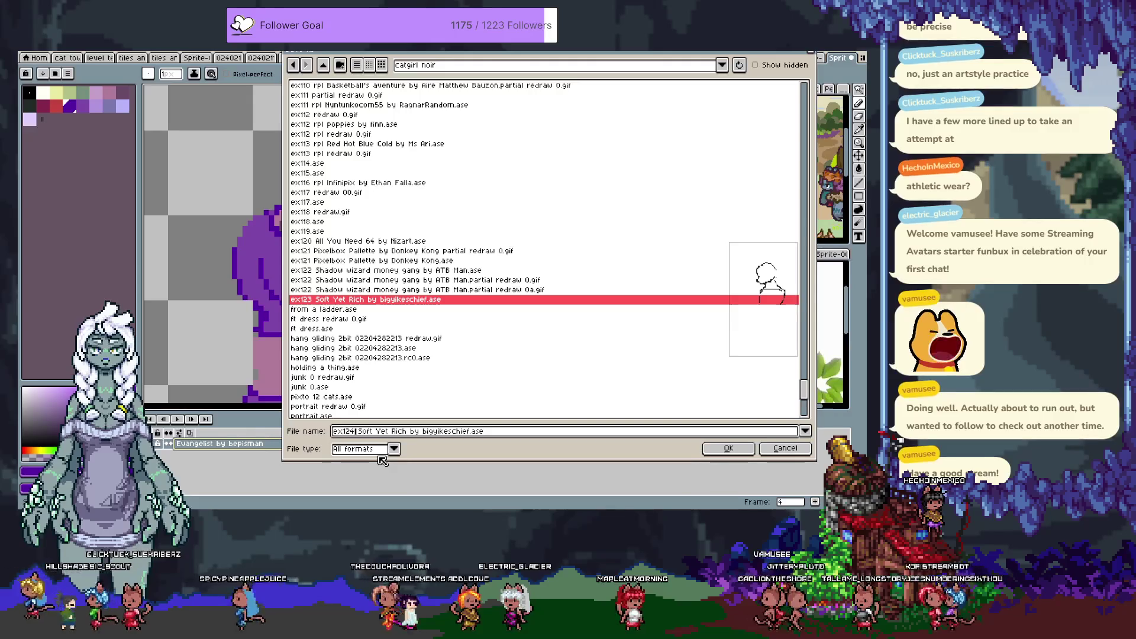
text(Evangelist by bepisman)
key(Return)
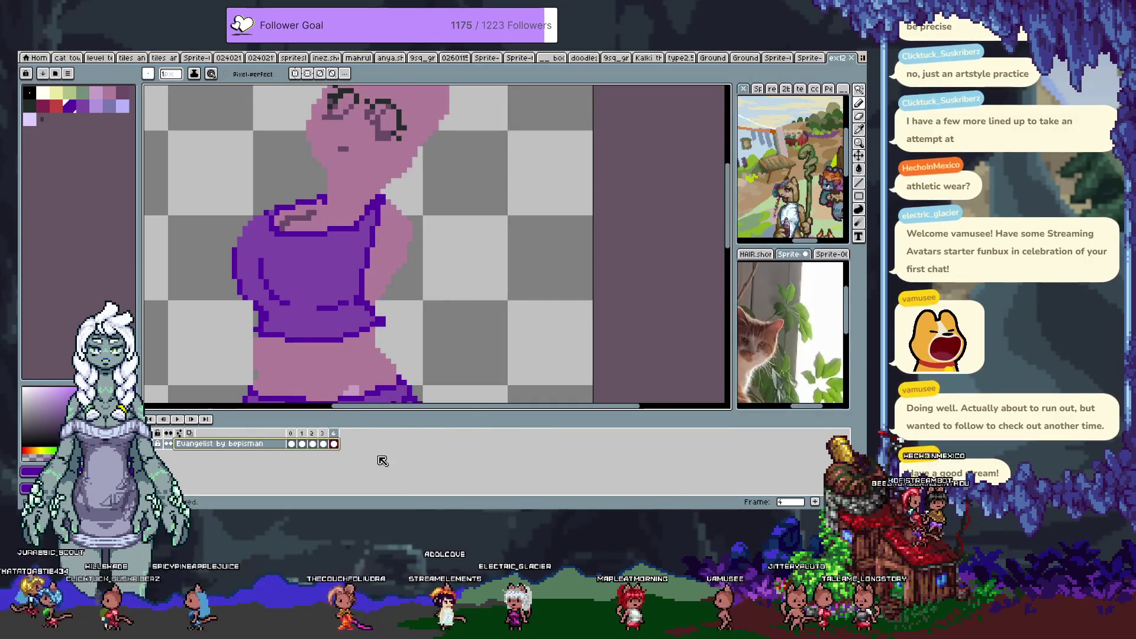
key(ctrl+shift+s)
key(Escape)
Open the existing file ex123 Soft Yet Rich.
key(ctrl+o)
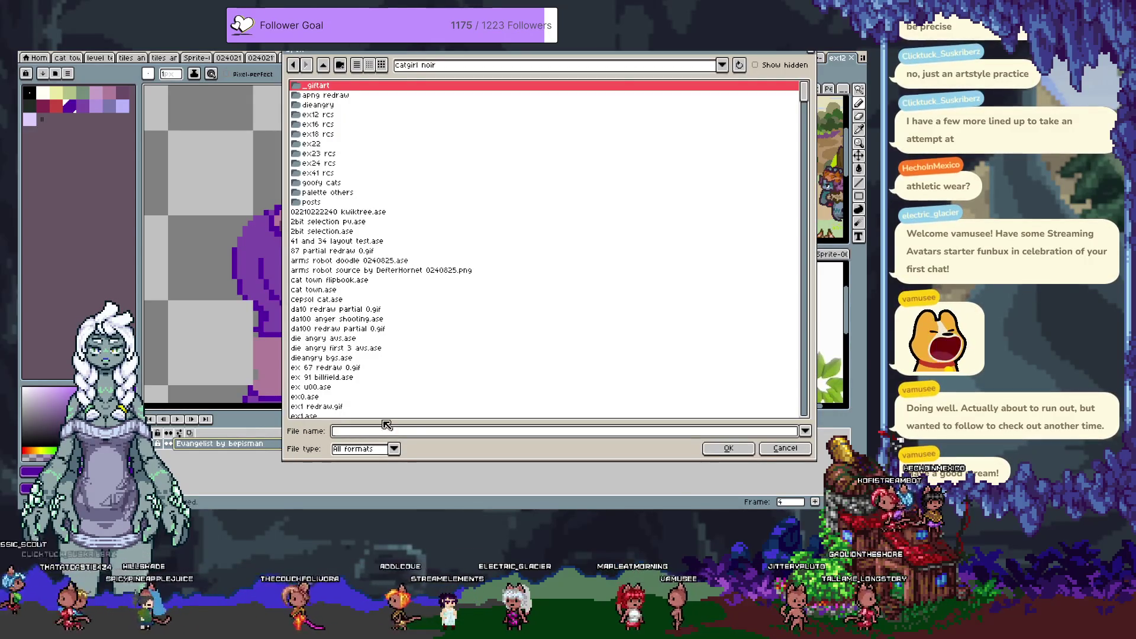
text(ex)
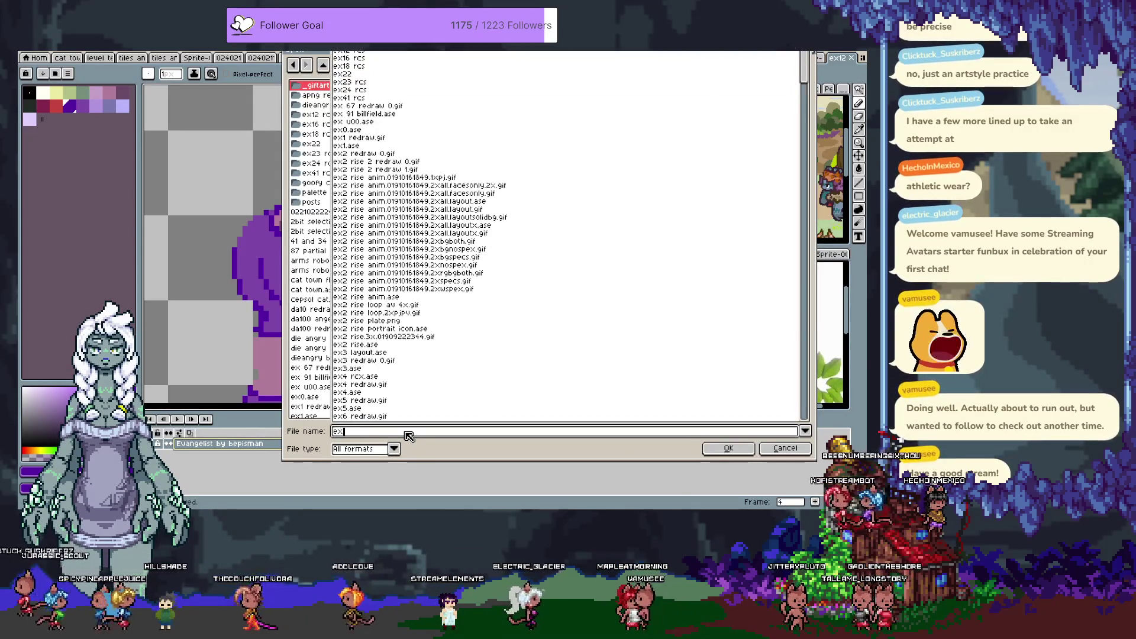
text(`1)
key(BackSpace)
text(123)
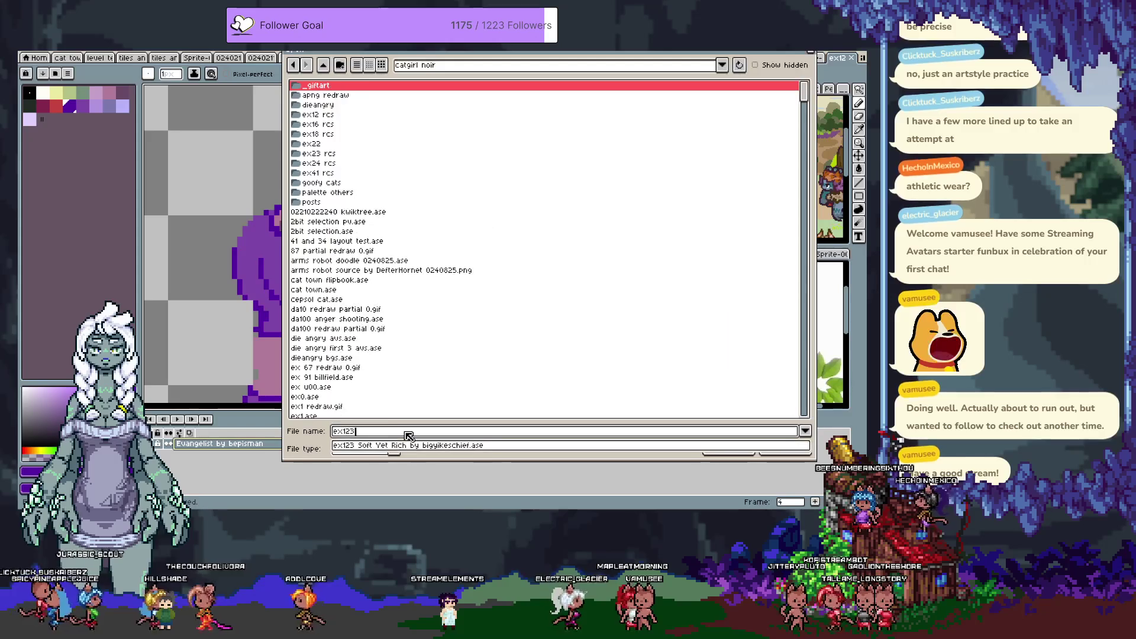
click(421, 445)
click(728, 453)
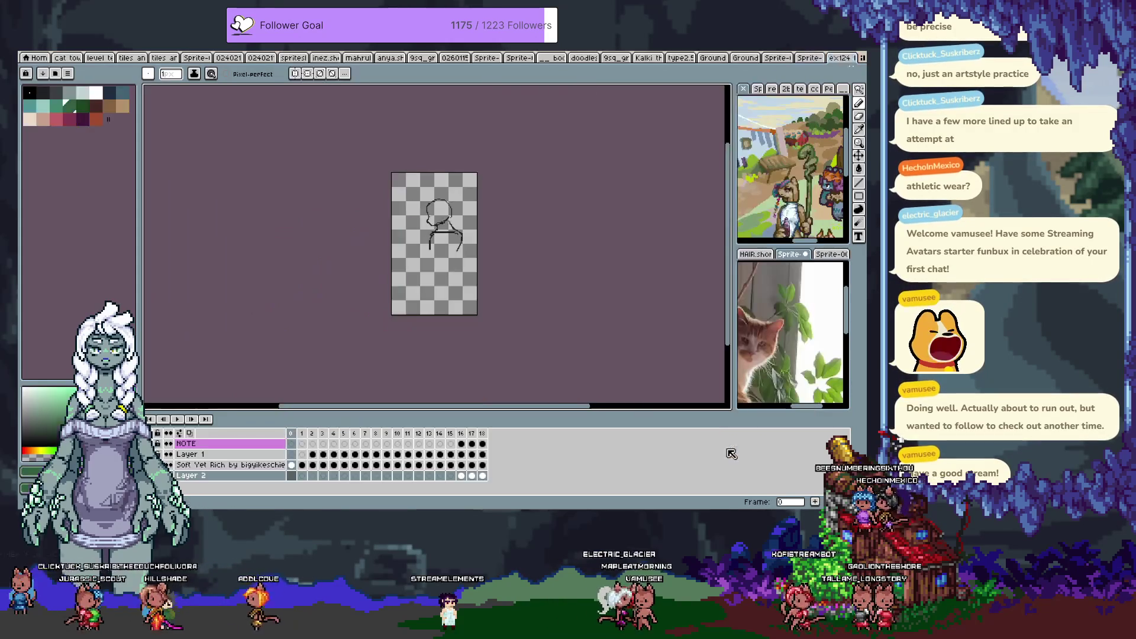
Zoom into ex123's finished frame 18 and pin it as a reference preview.
key(End)
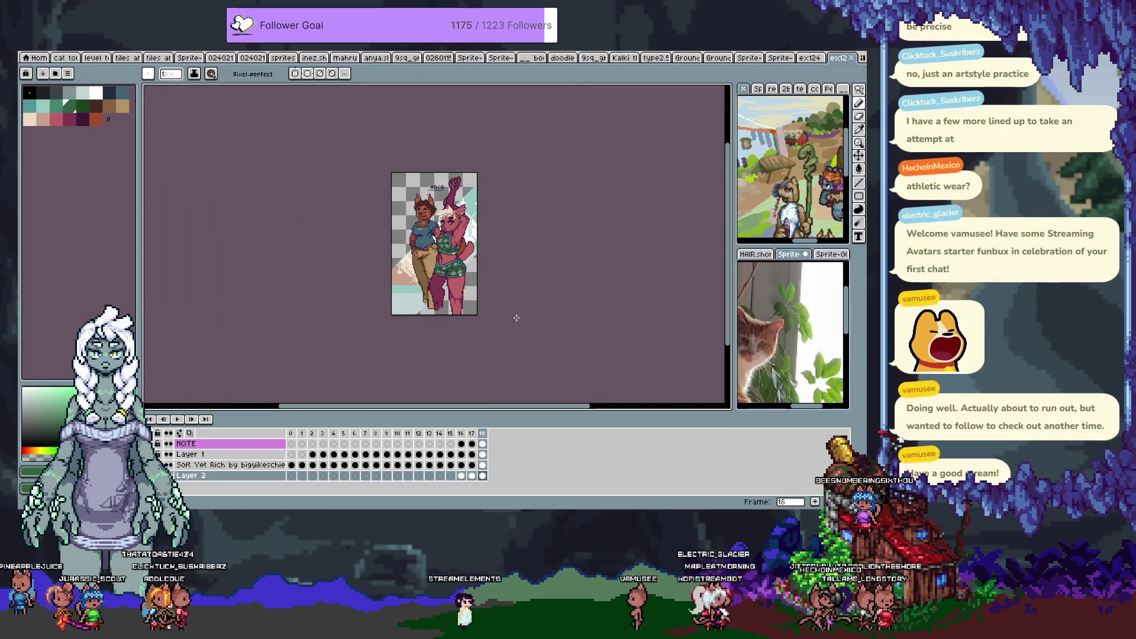
scroll(447, 243, up, 1)
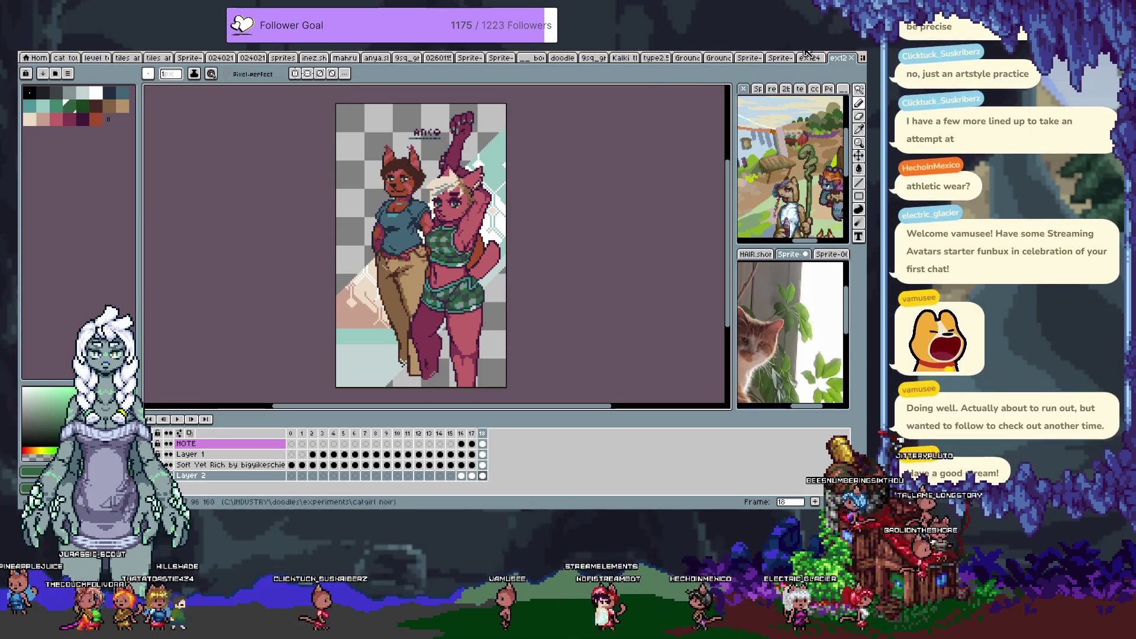
drag(837, 58, 743, 91)
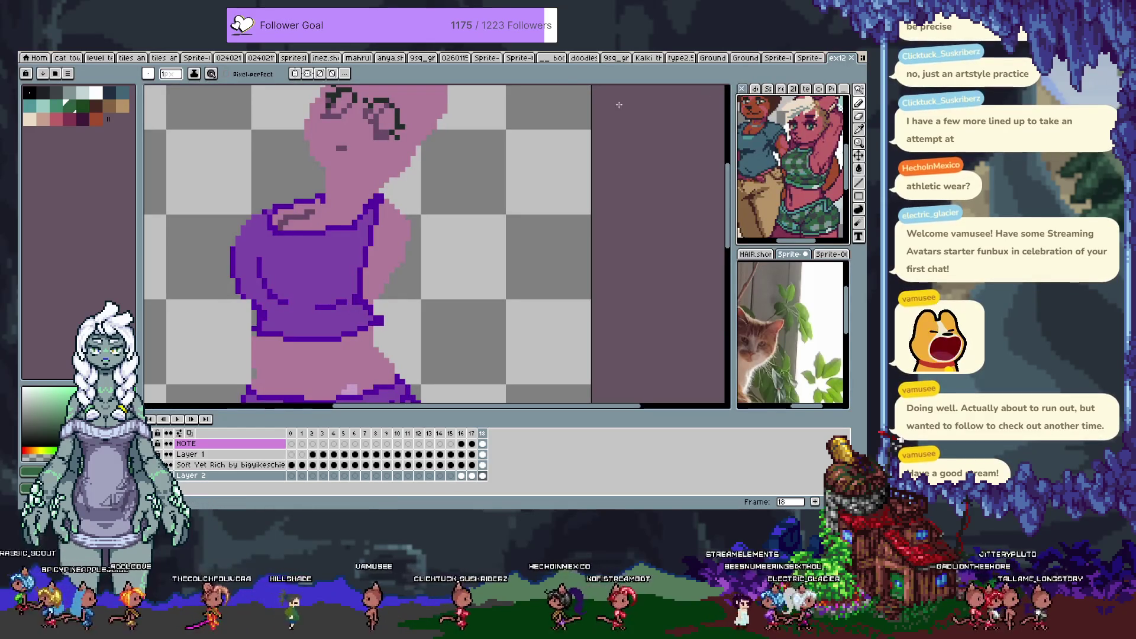
Try a pixel-perfect pencil outline on the shirt's upper-left shoulder, then undo it.
key(h)
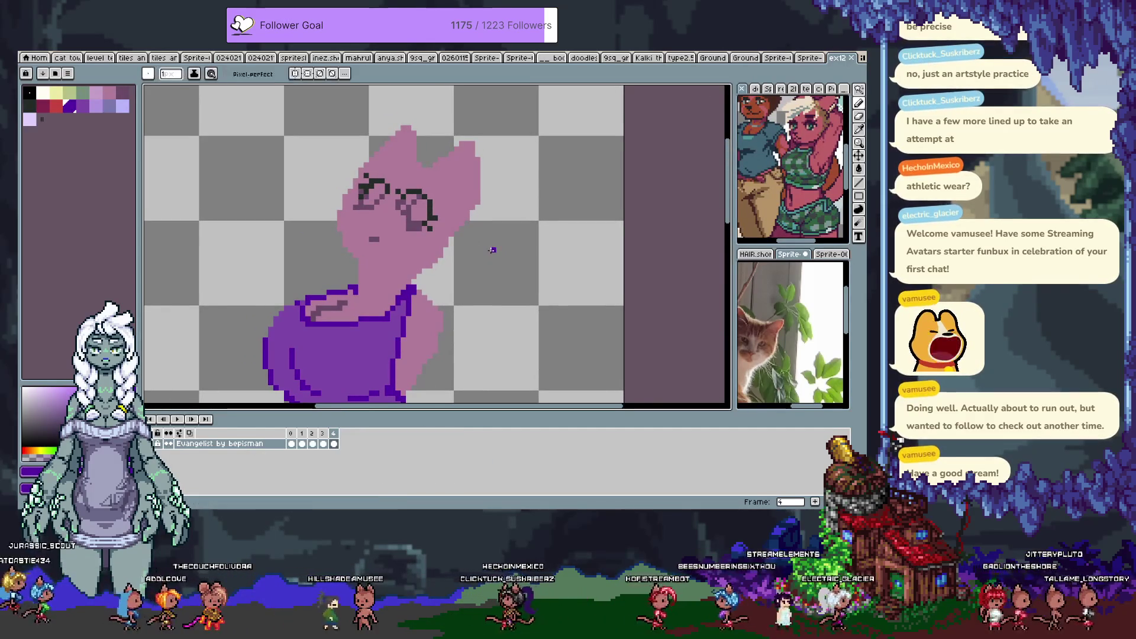
mouse_move(494, 246)
mouse_down()
mouse_move(369, 237)
mouse_move(355, 160)
mouse_move(319, 251)
mouse_up()
key(b)
drag(307, 209, 272, 241)
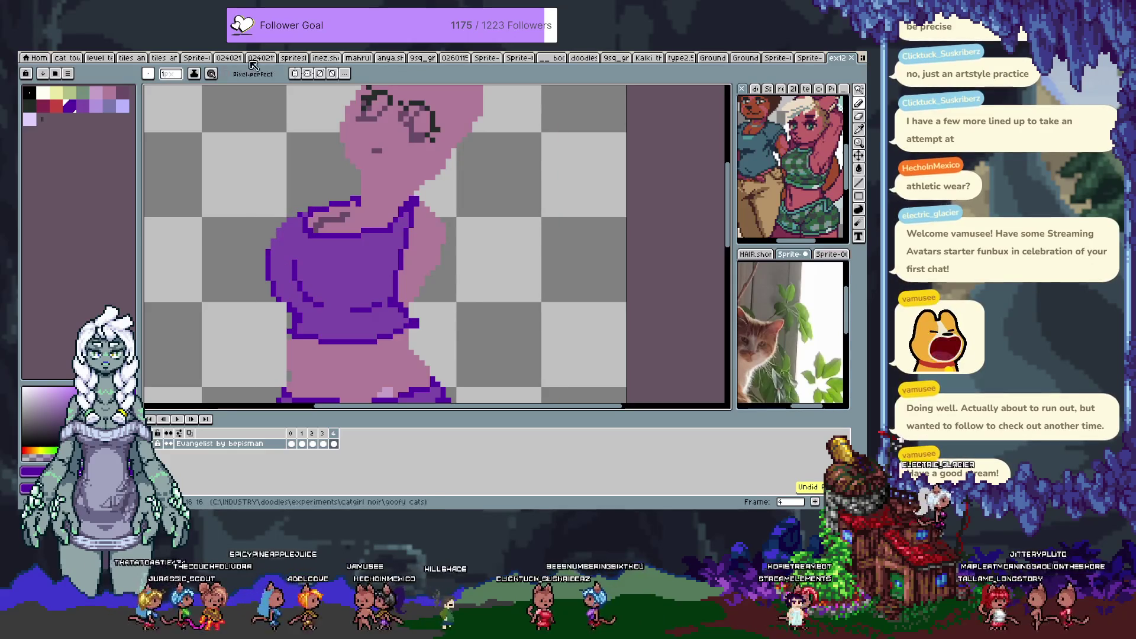
click(226, 74)
key(ctrl+z)
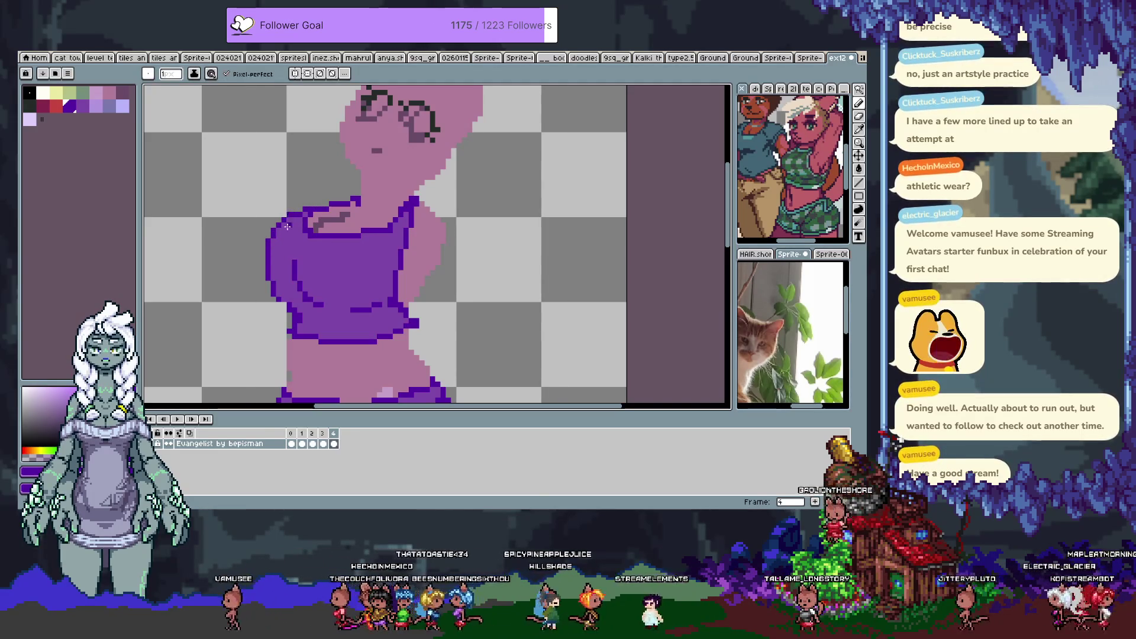
Pick the pink body colour, add frame 5, and hide the timeline.
alt+click(355, 201)
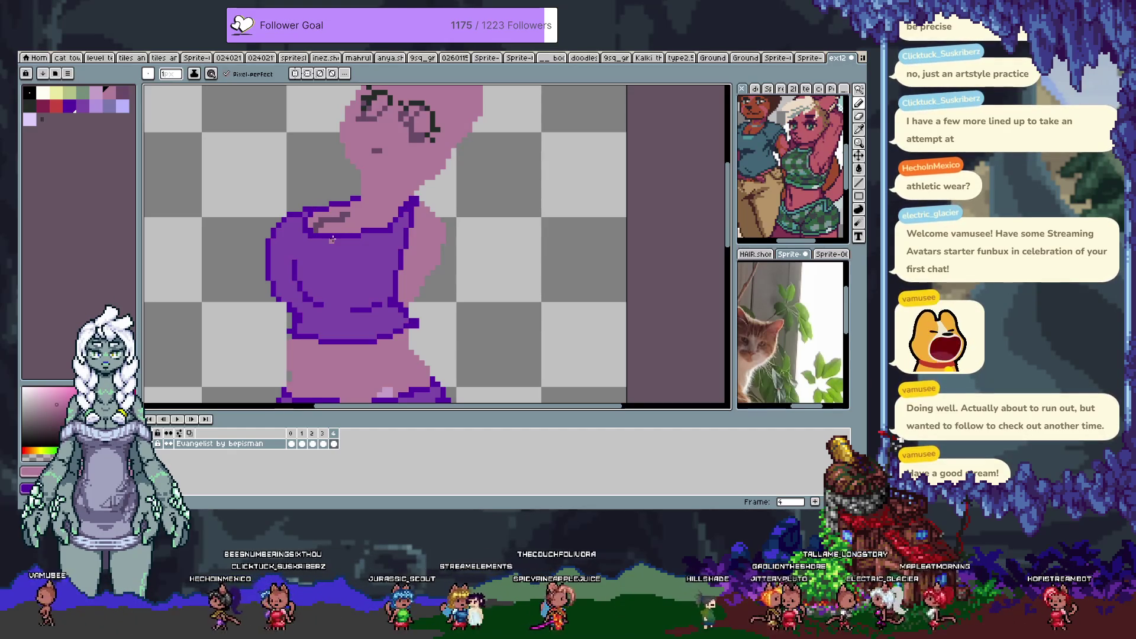
key(space)
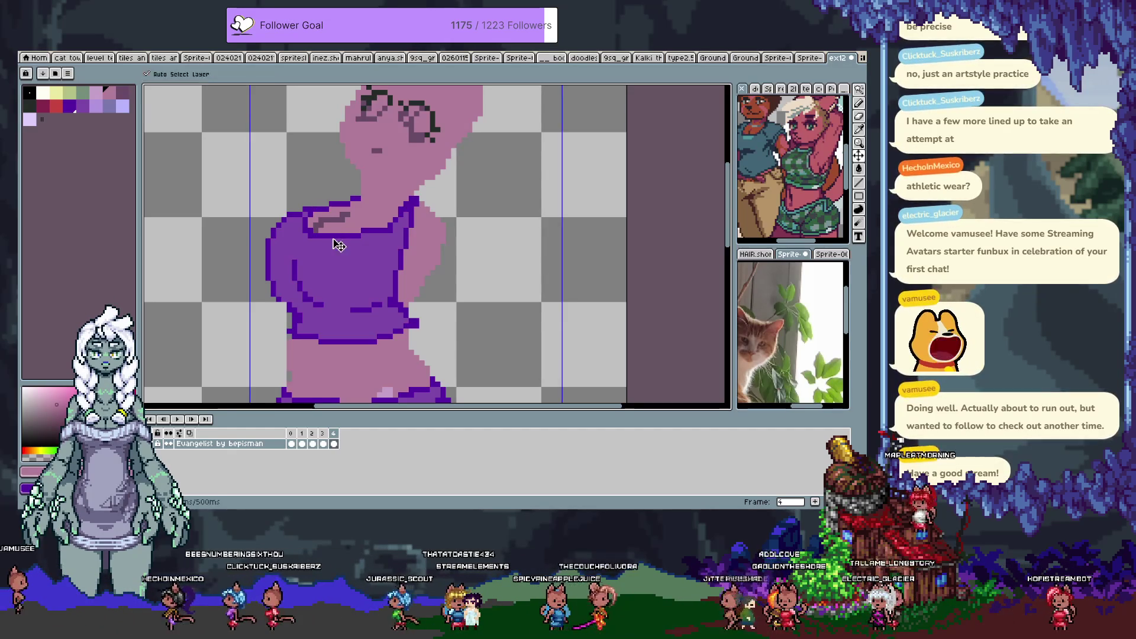
mouse_move(366, 244)
mouse_down()
mouse_move(404, 288)
mouse_move(332, 386)
mouse_up()
key(space)
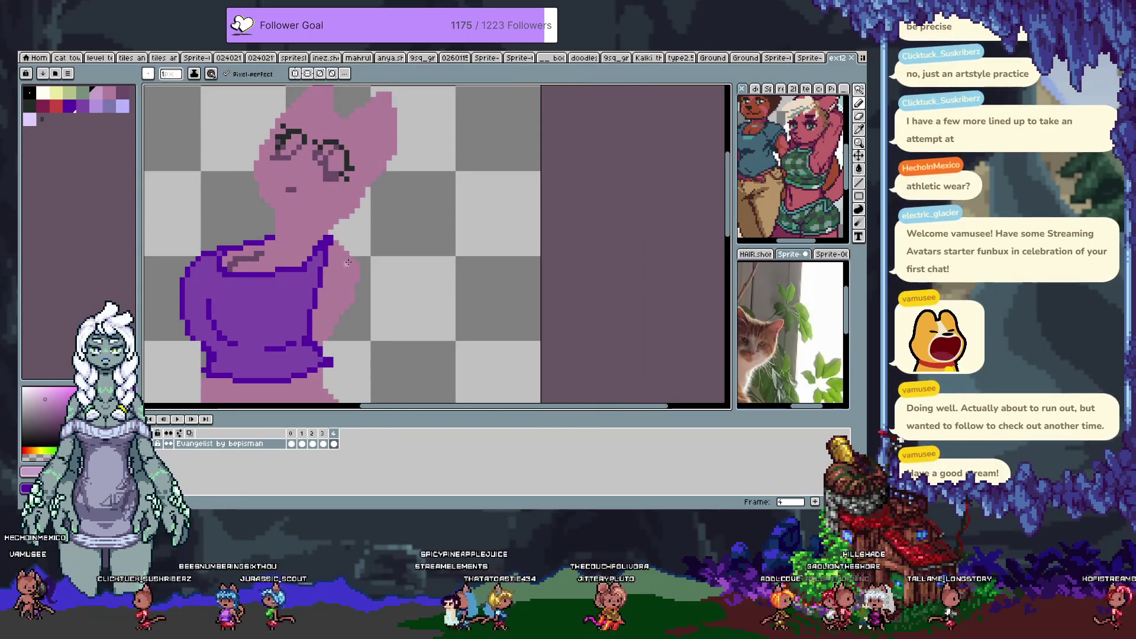
key(alt+n)
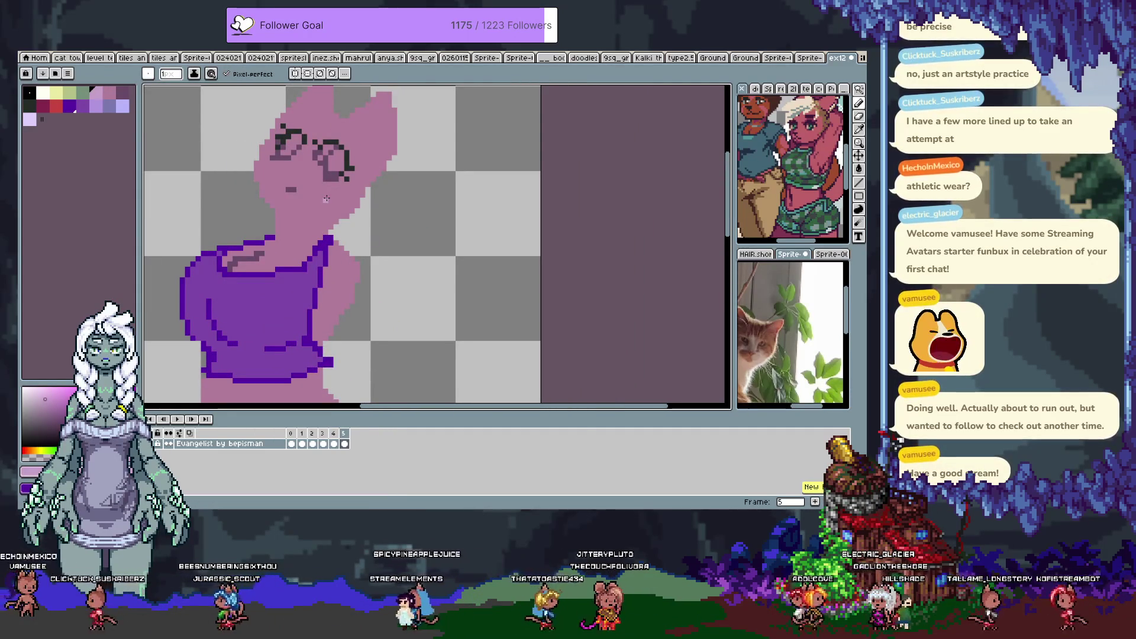
key(Tab)
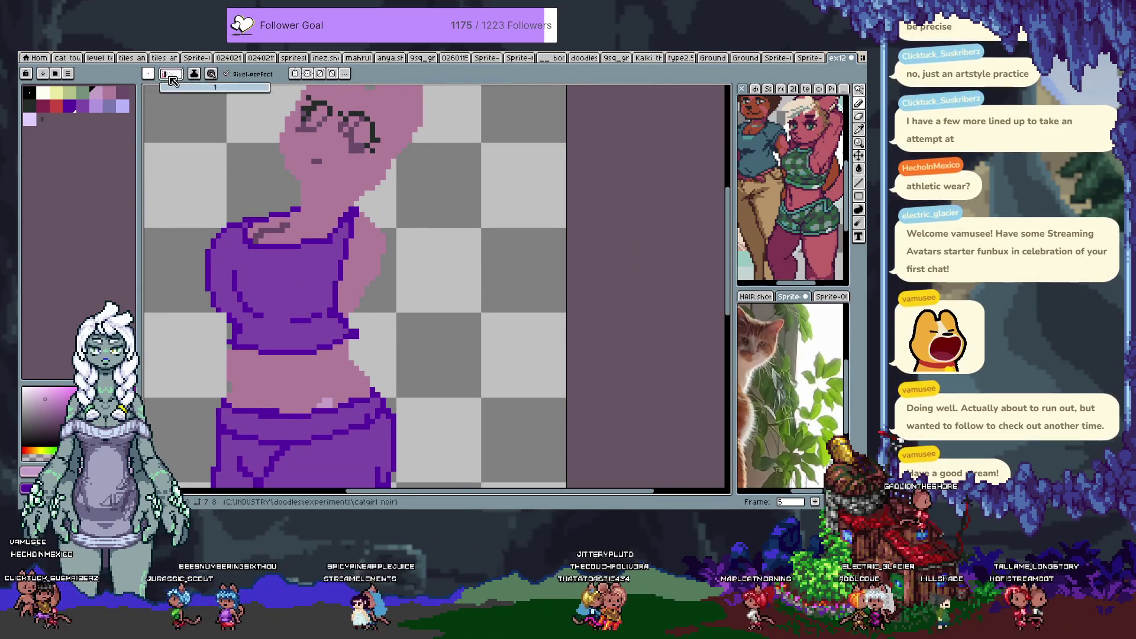
Paint a light-pink arm beside the purple top with a size 6 brush.
drag(169, 77, 171, 97)
drag(382, 245, 376, 358)
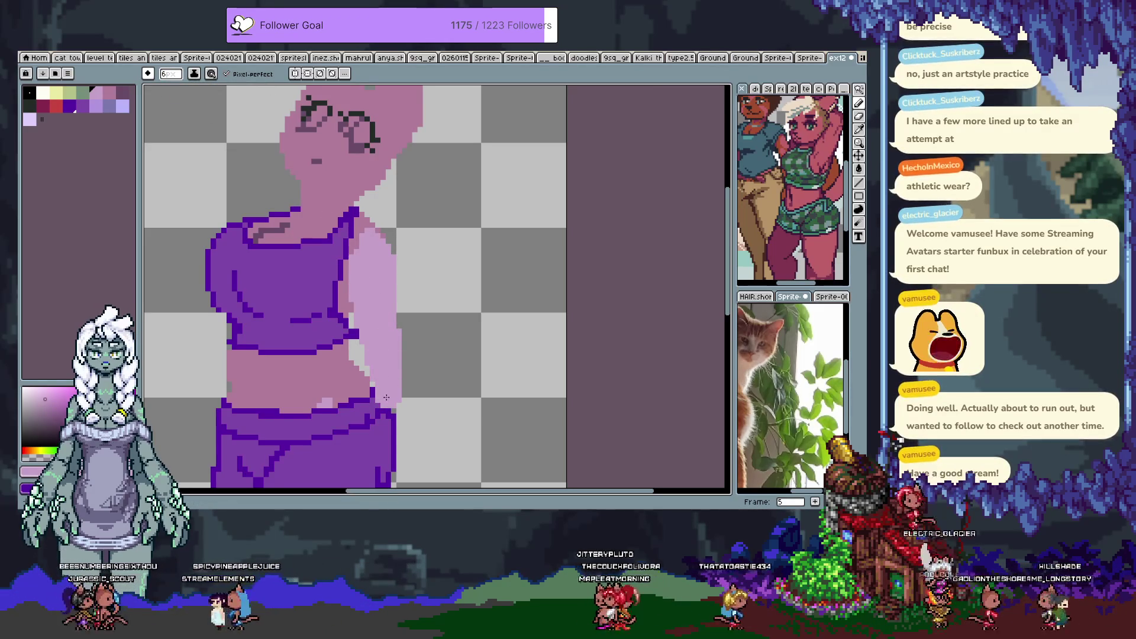
key(ctrl+z)
key(w)
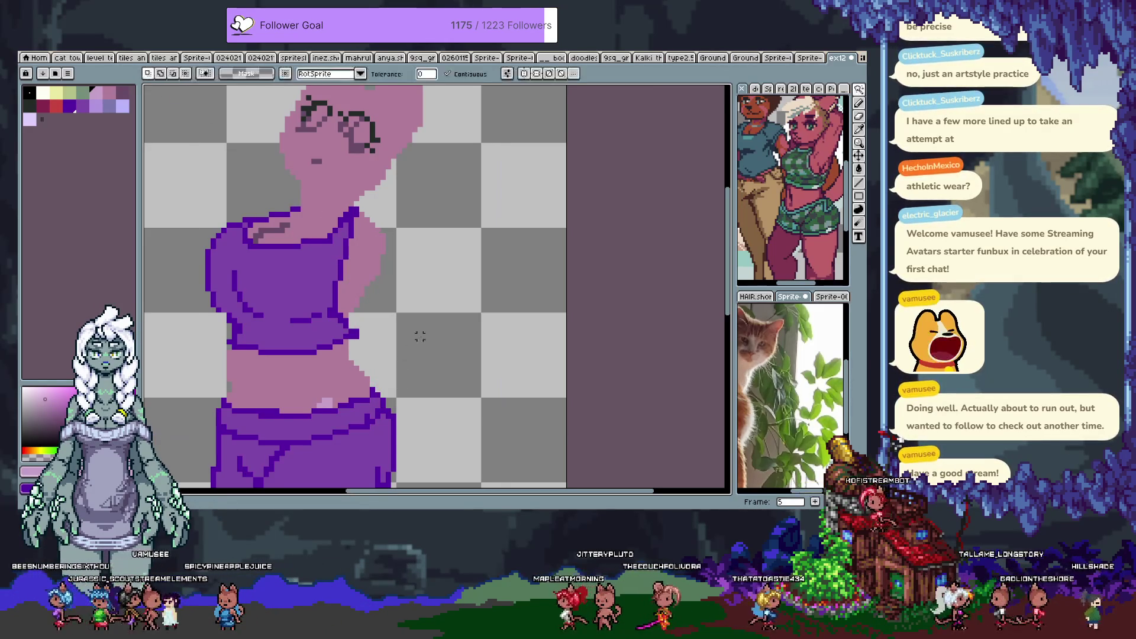
click(424, 339)
key(ctrl+d)
key(b)
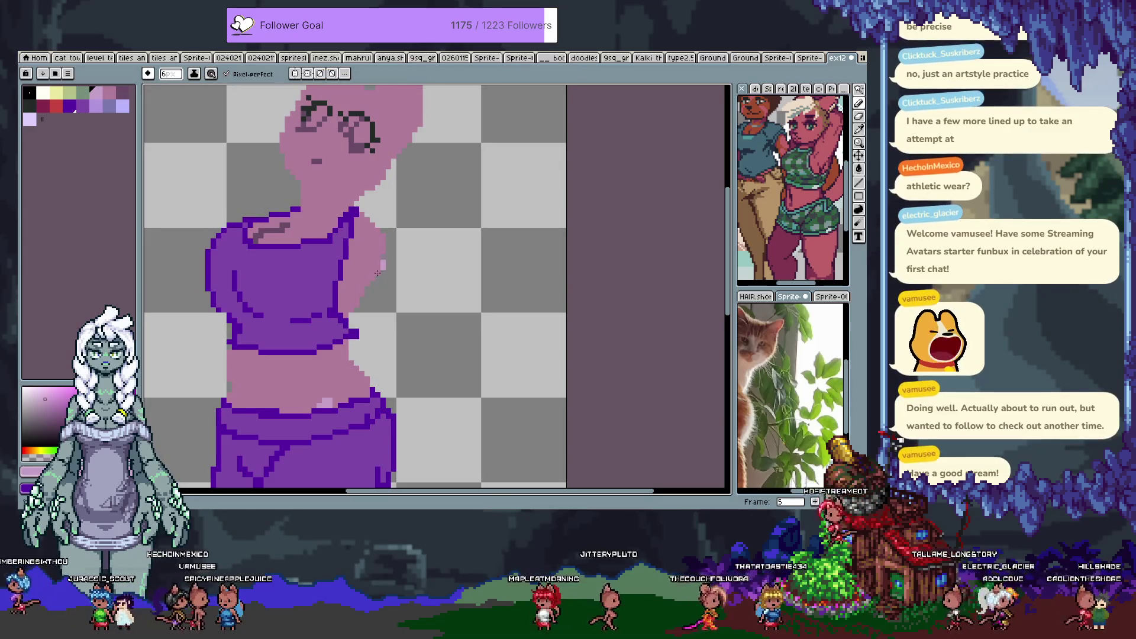
drag(377, 273, 381, 258)
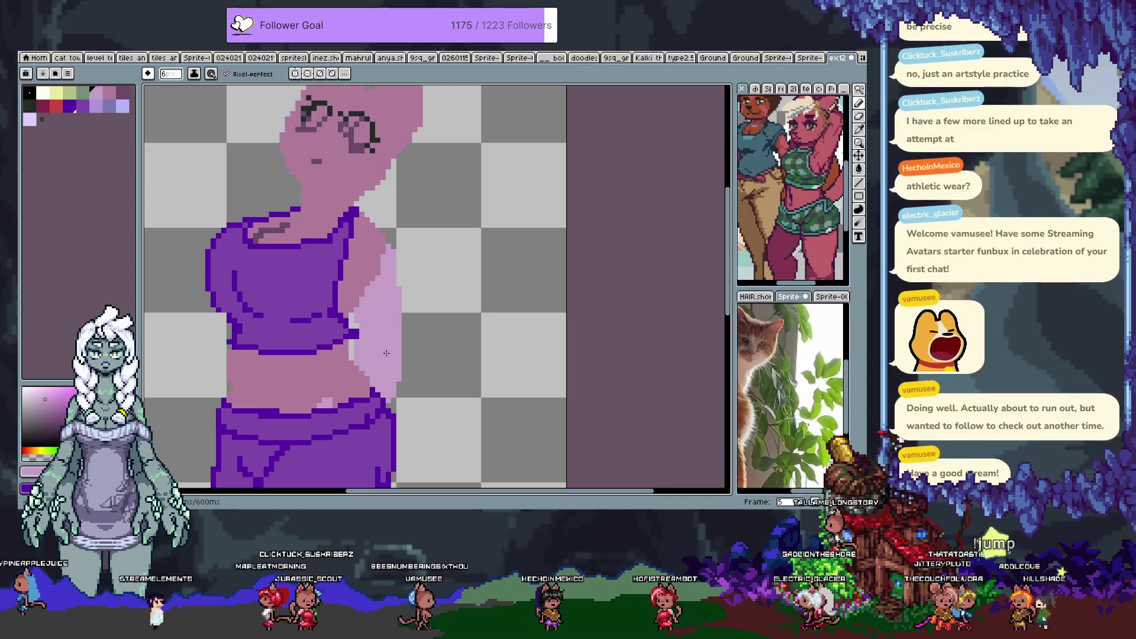
Extend the shirt's right edge outline and fill downward.
drag(377, 301, 378, 270)
key(space)
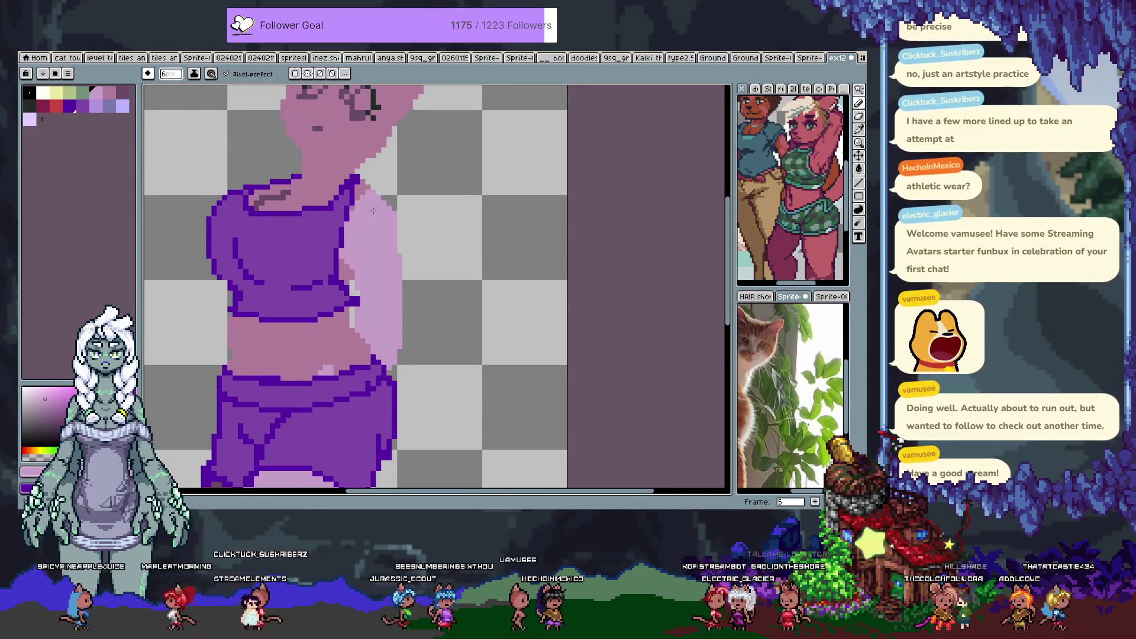
drag(292, 195, 365, 277)
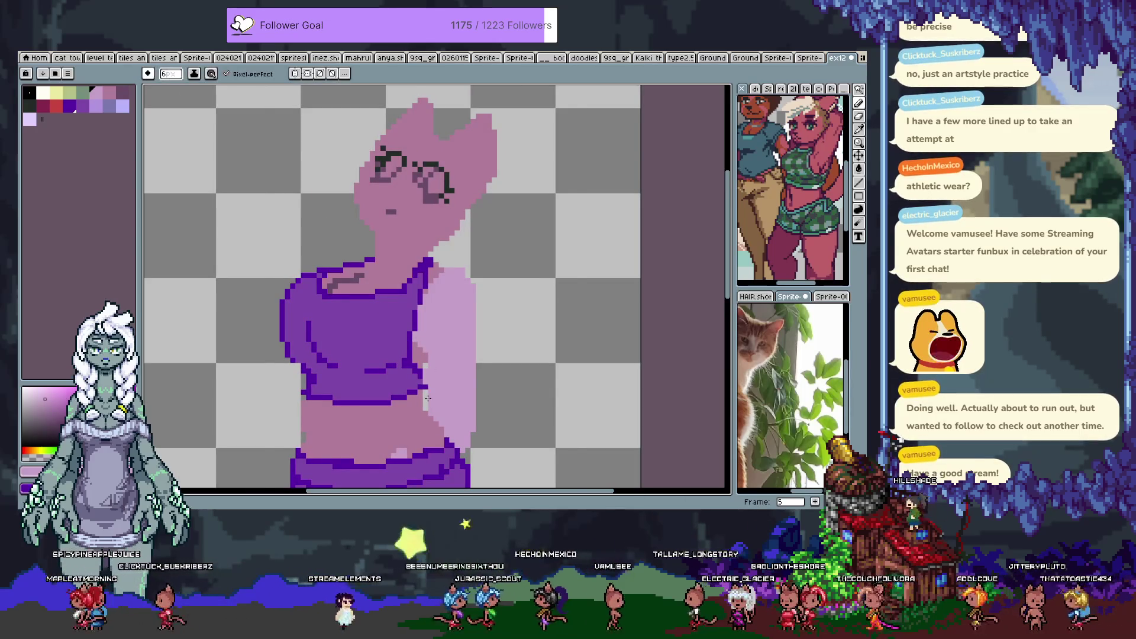
drag(428, 398, 432, 357)
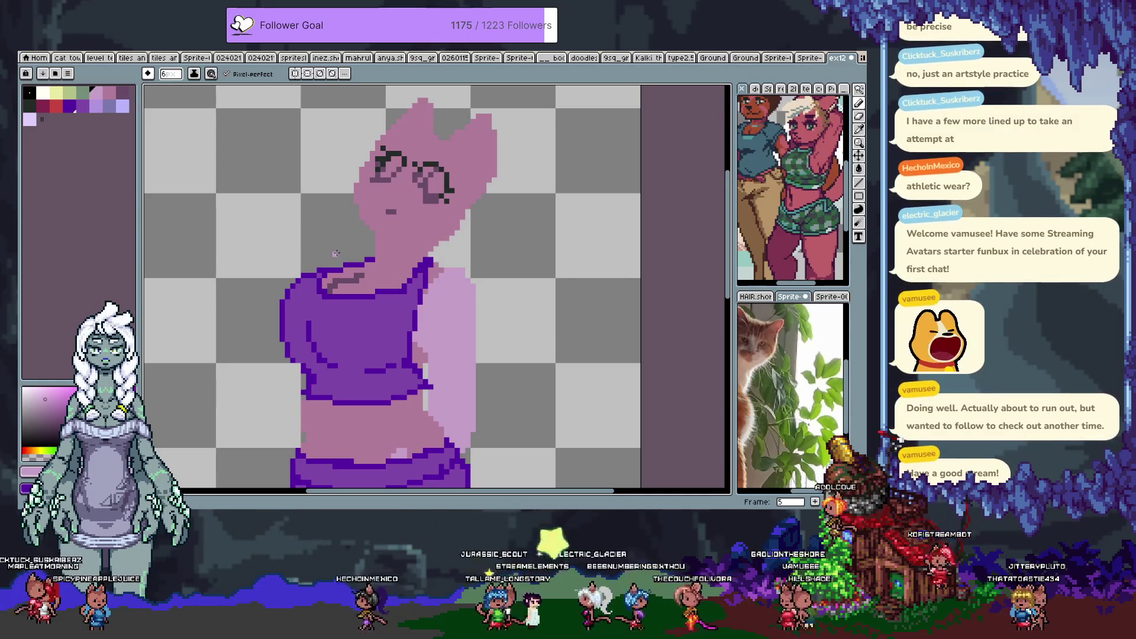
Clear the background selection and bring the belly and torso into view.
key(w)
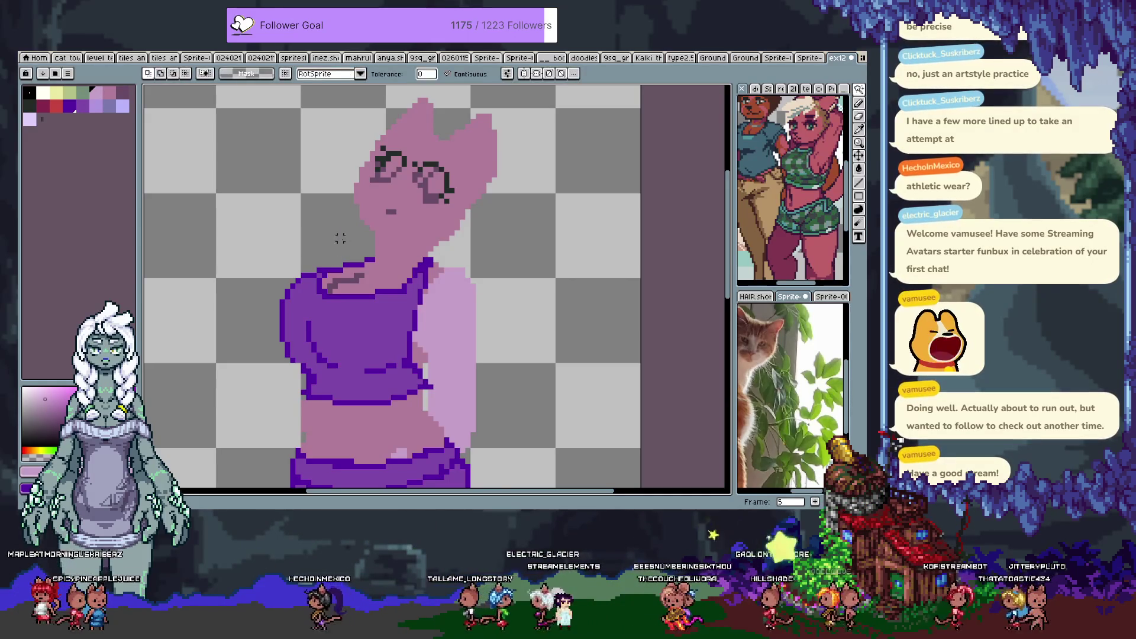
click(358, 272)
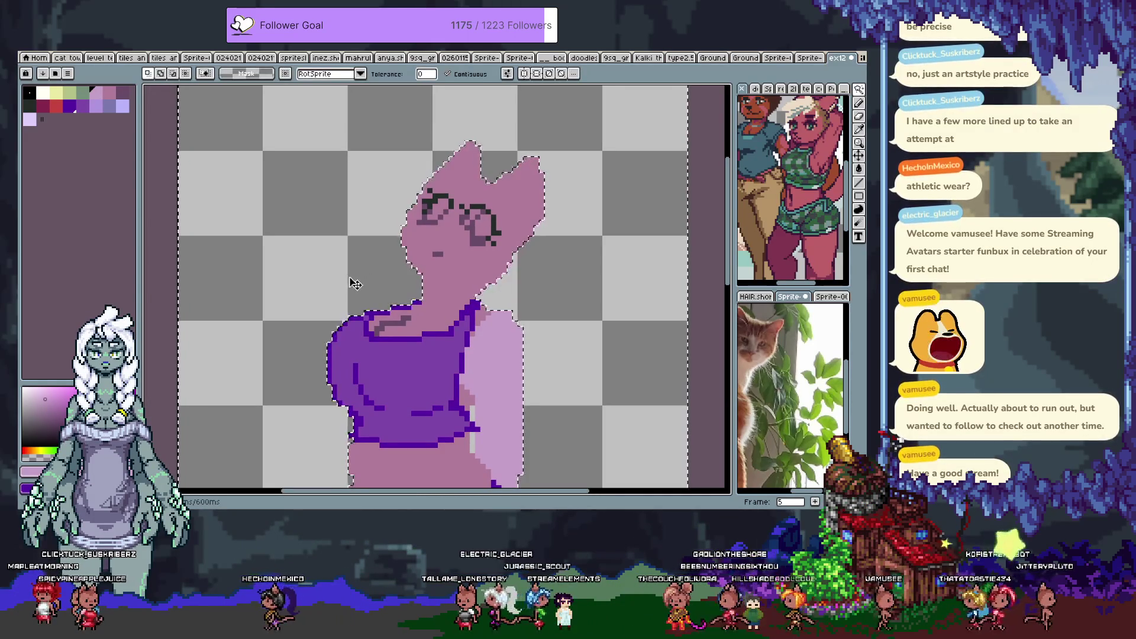
key(ctrl+d)
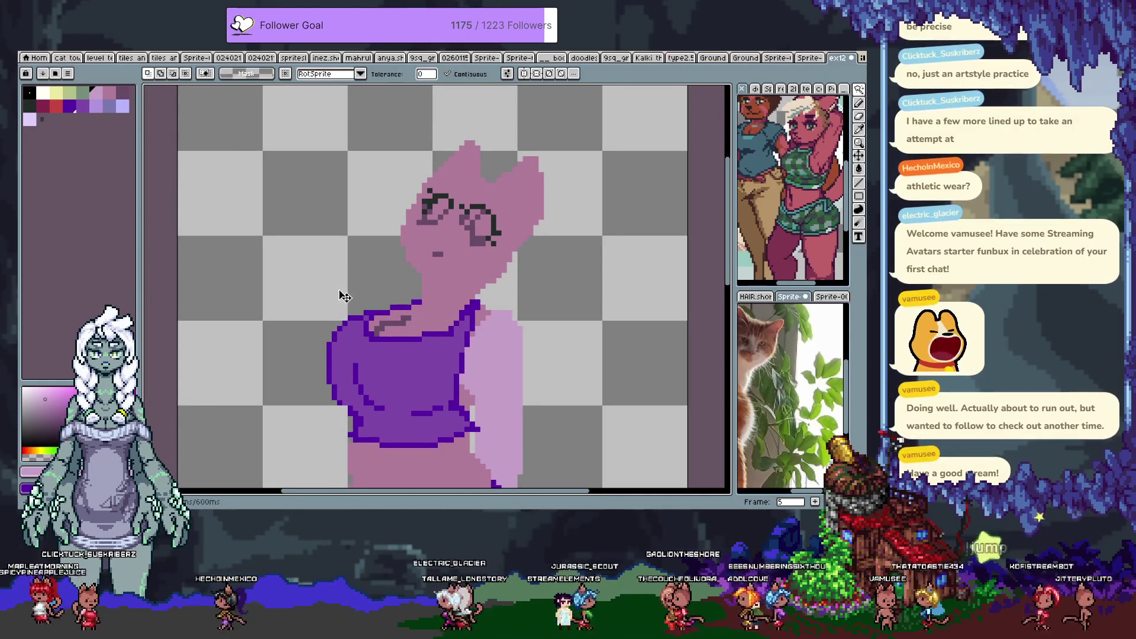
key(b)
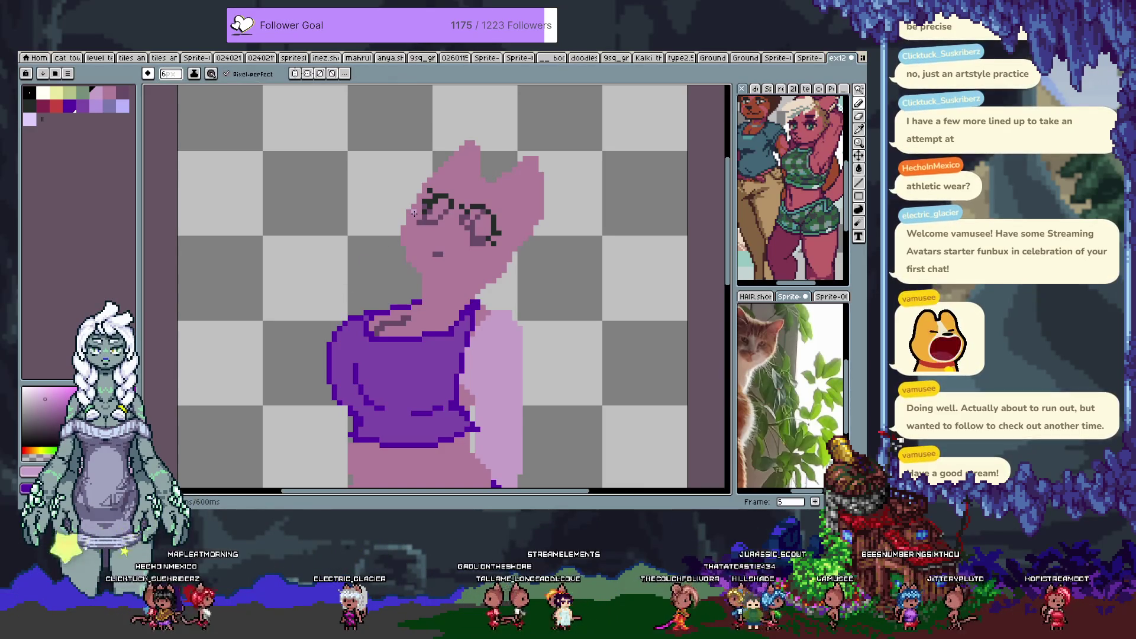
key(i)
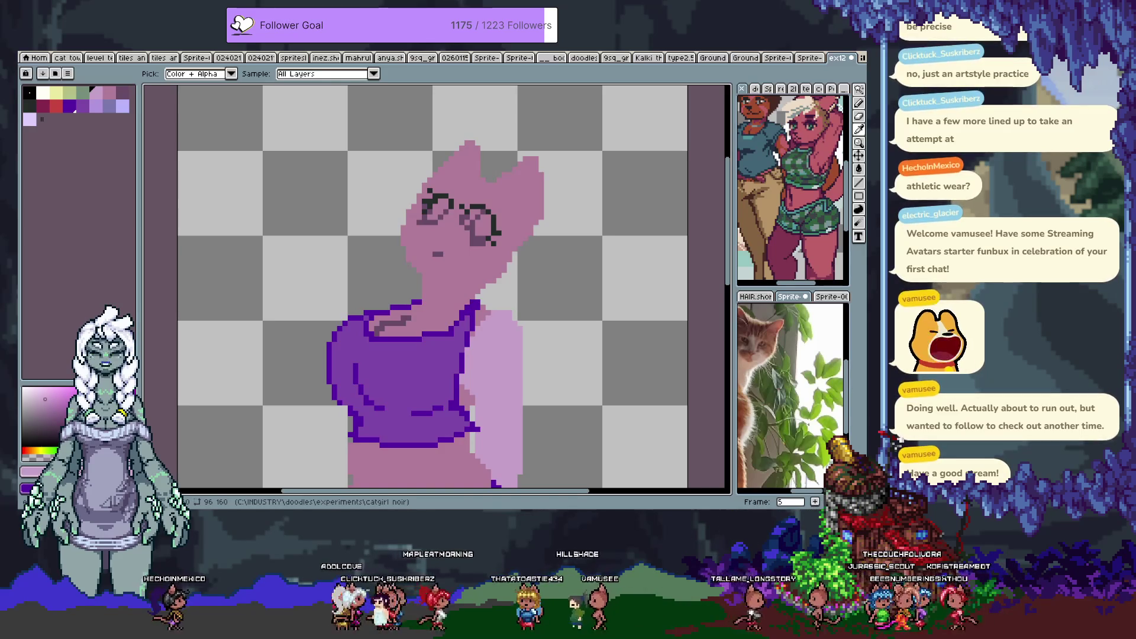
key(h)
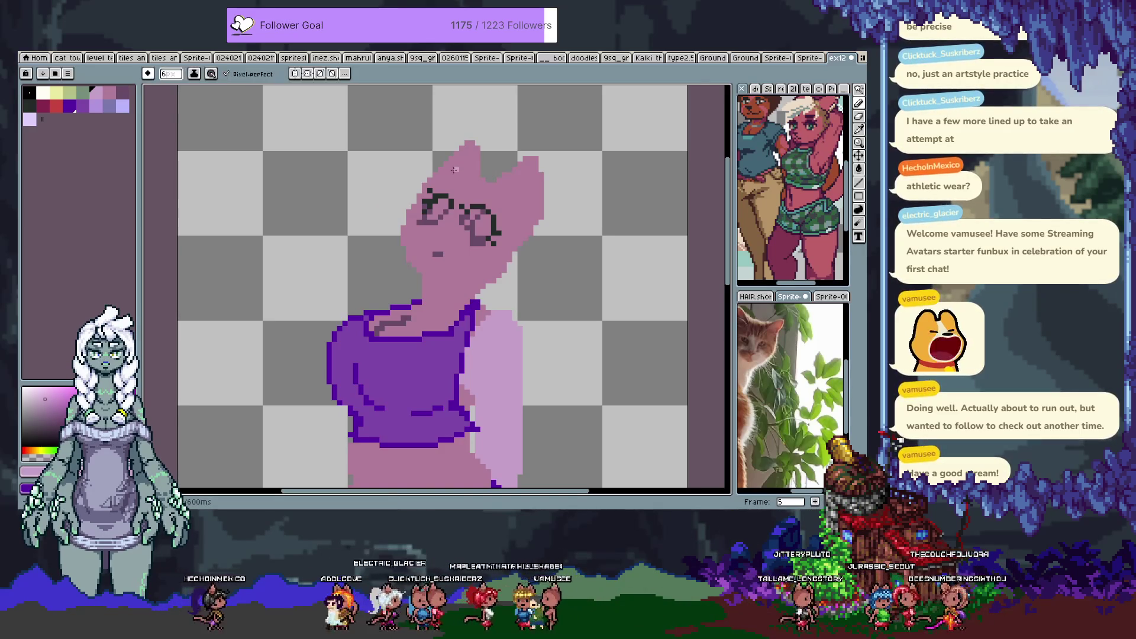
mouse_move(488, 268)
mouse_down()
mouse_move(420, 284)
mouse_move(325, 248)
mouse_up()
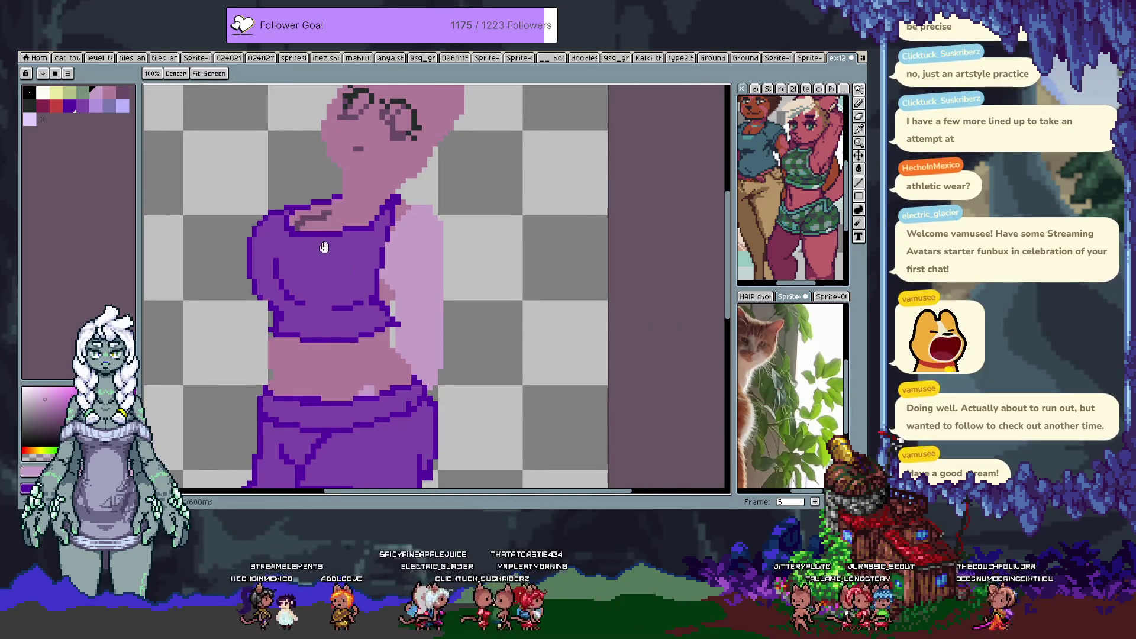
mouse_move(332, 369)
mouse_down()
mouse_move(373, 142)
mouse_move(378, 320)
mouse_up()
drag(355, 148, 364, 222)
Paint over the stray purple pixels on the belly edge and sample the skin pink.
key(i)
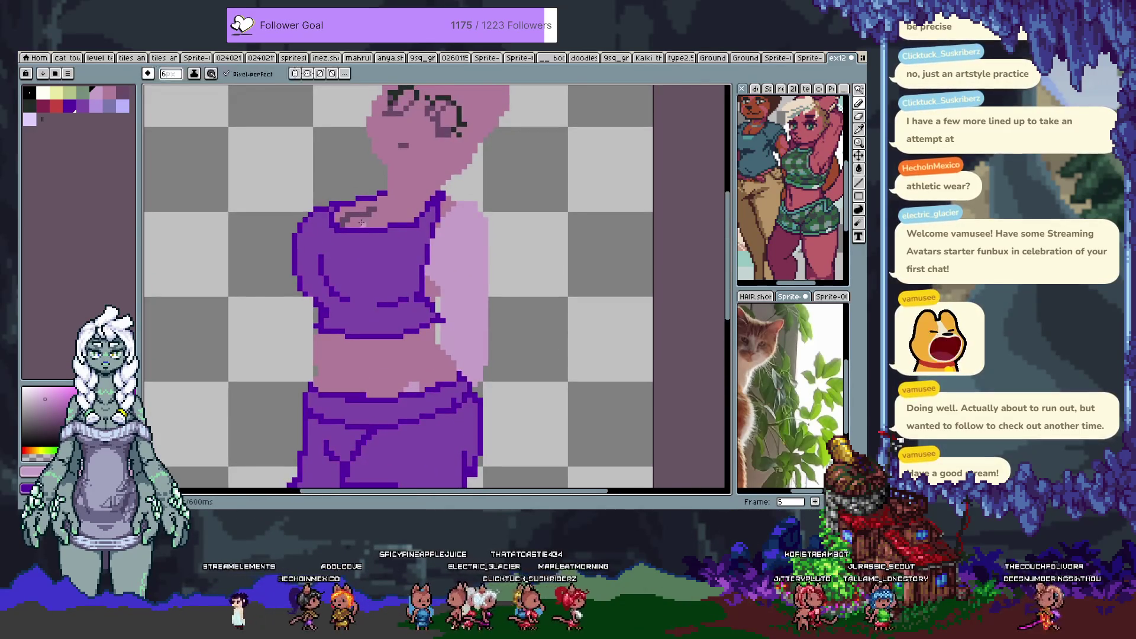
key(b)
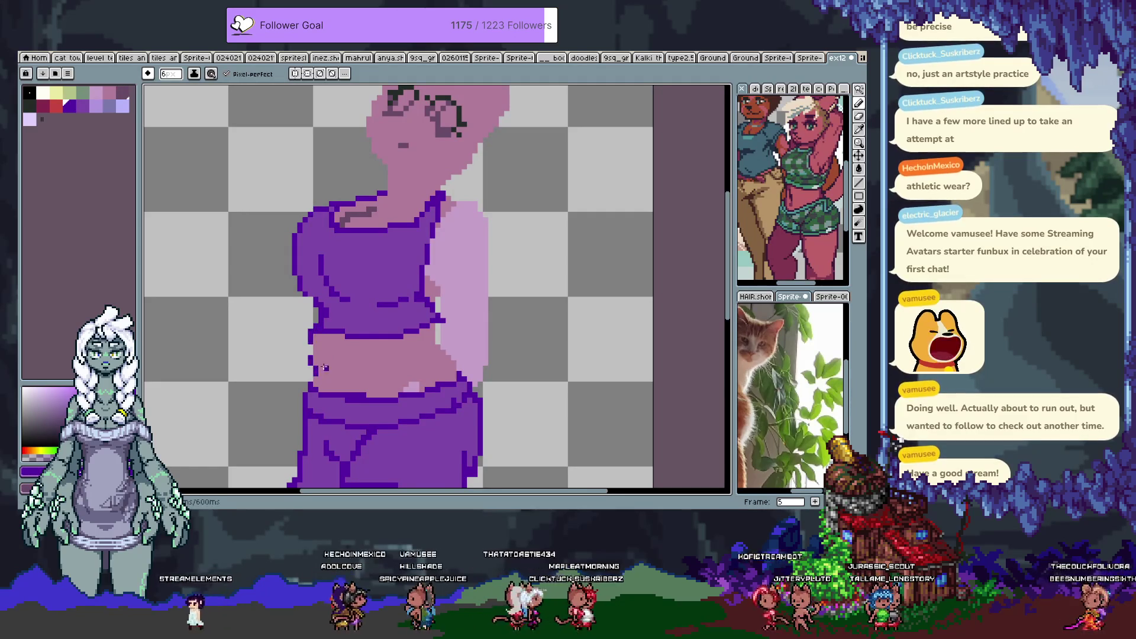
key(e)
drag(312, 369, 308, 334)
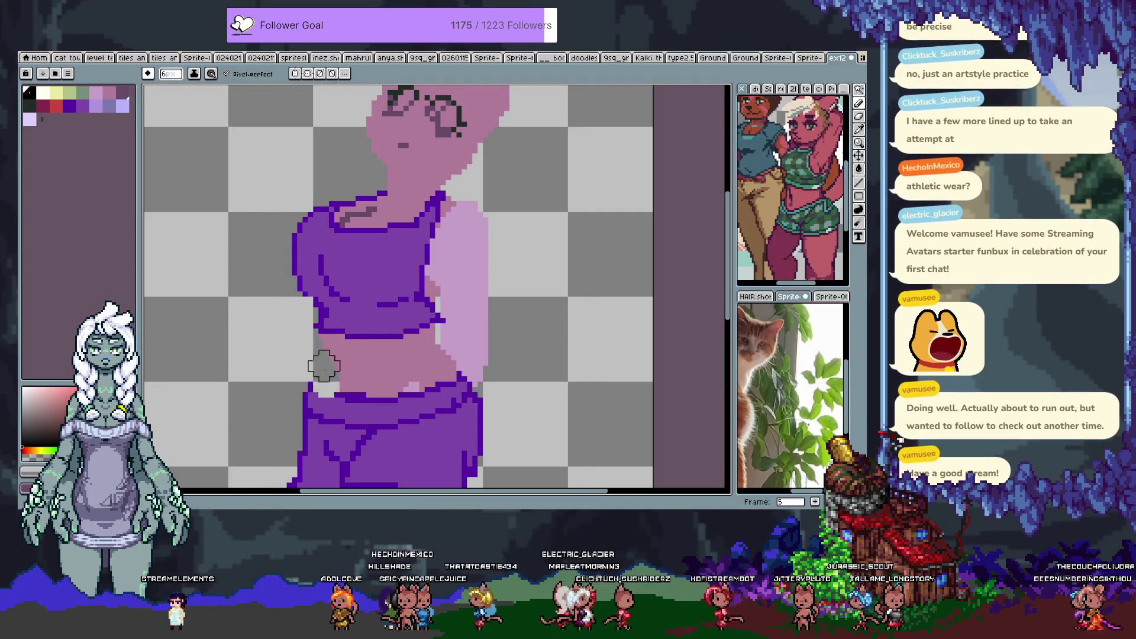
key(ctrl+z)
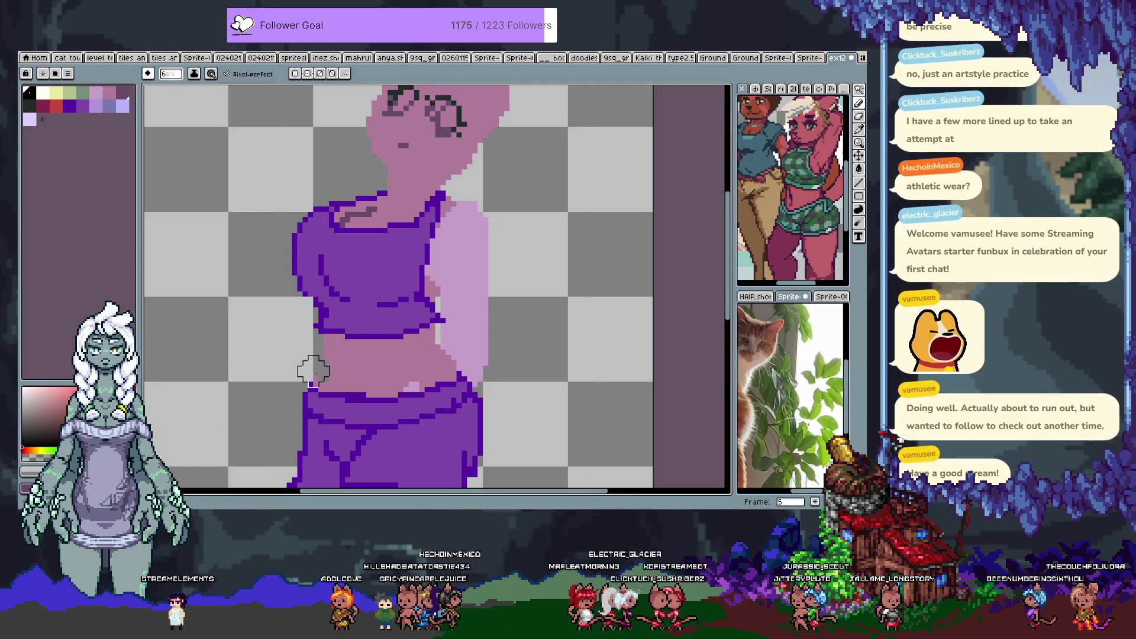
alt+click(322, 377)
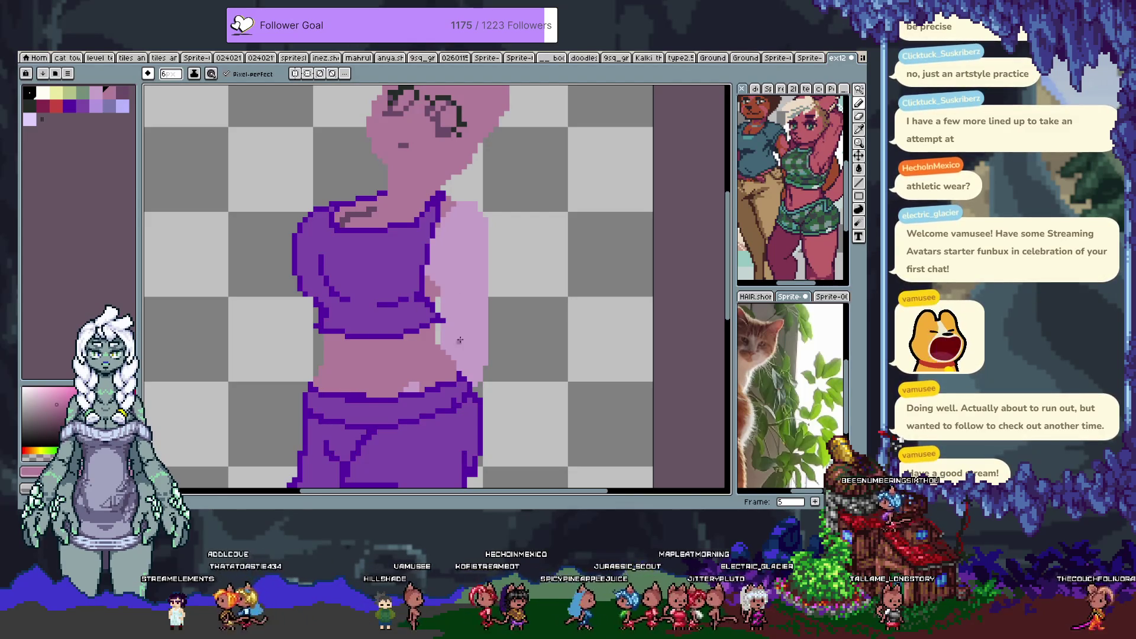
scroll(459, 339, up, 2)
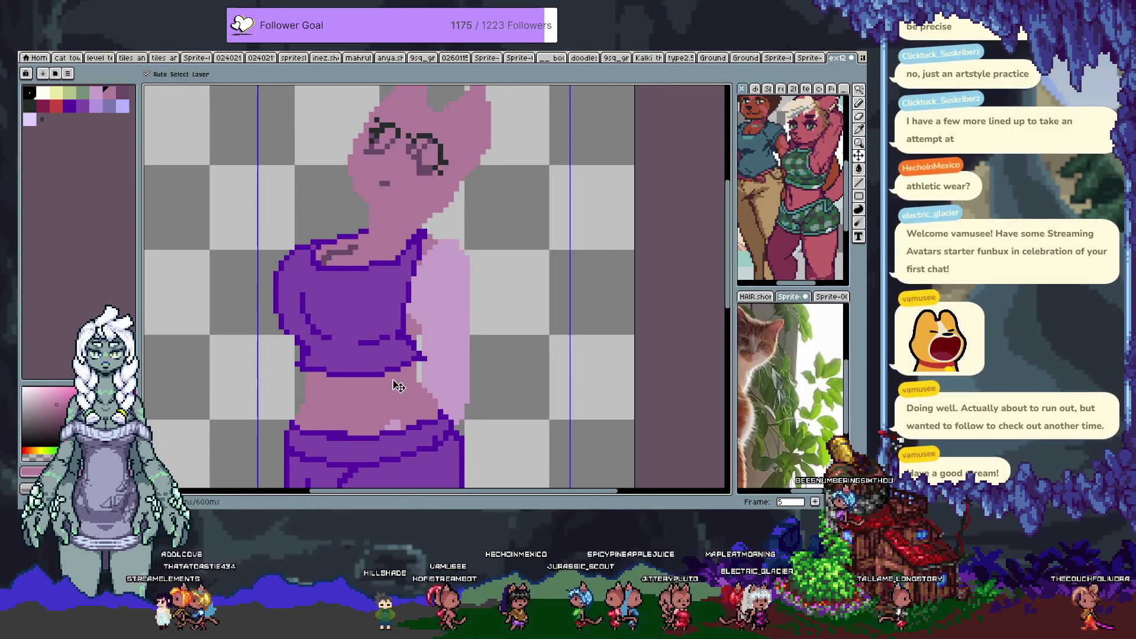
Sample the light pink skin, pan up to the head, add frame 6, and pick lavender.
key(b)
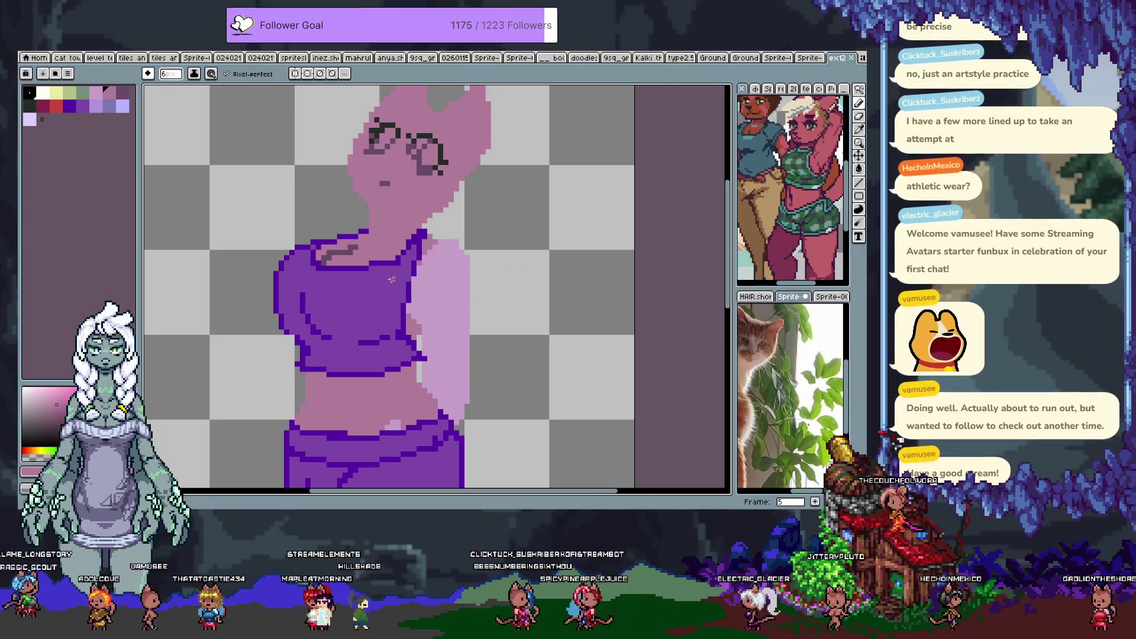
scroll(391, 279, down, 5)
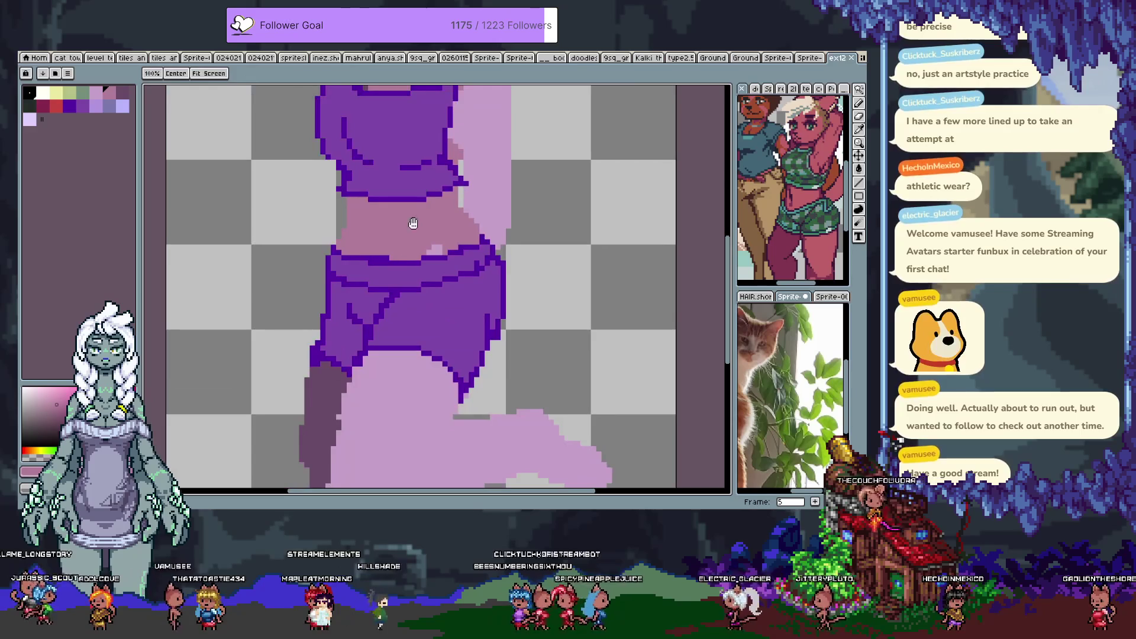
alt+click(466, 187)
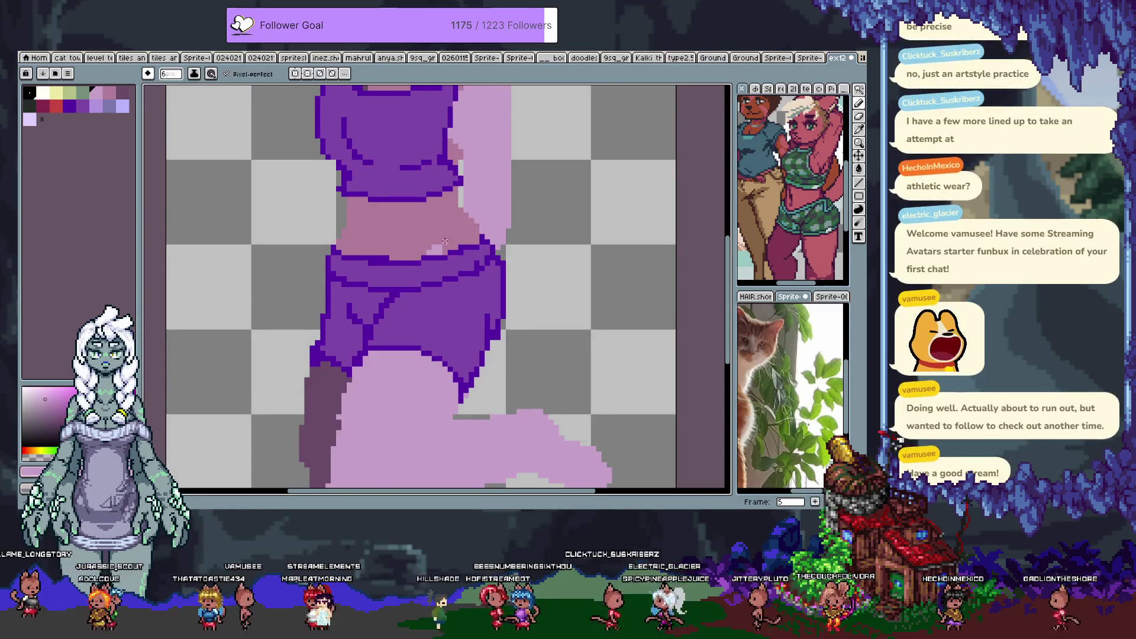
drag(397, 303, 422, 427)
drag(412, 361, 320, 463)
drag(335, 240, 361, 321)
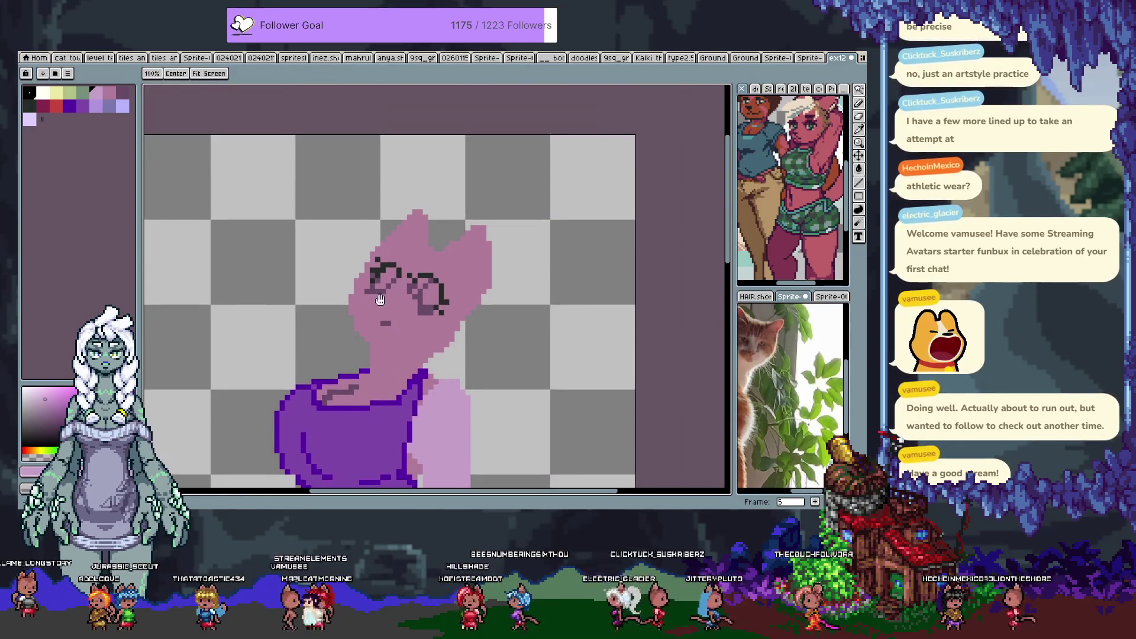
key(alt+n)
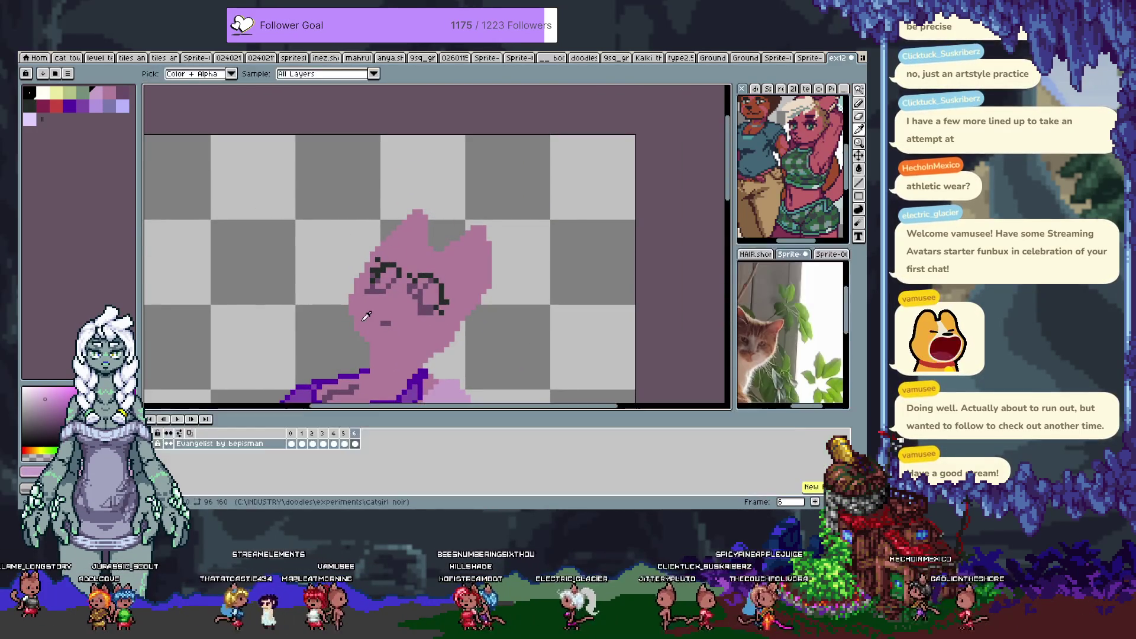
click(96, 109)
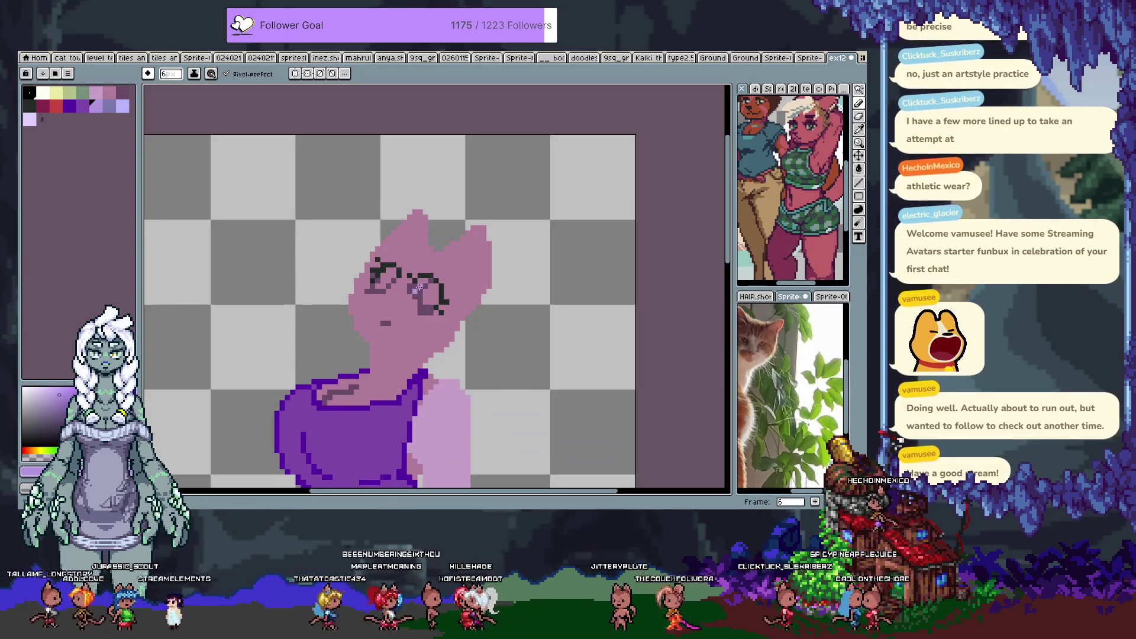
Paint lavender highlights inside the right glasses lens, then choose a light purple.
drag(415, 289, 416, 292)
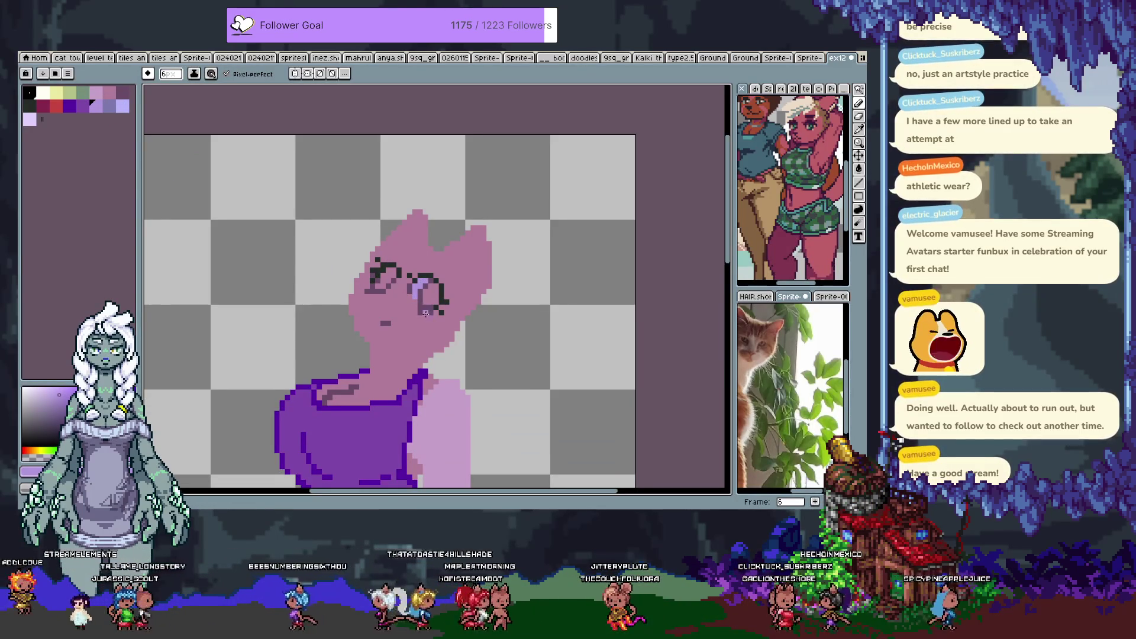
key(v)
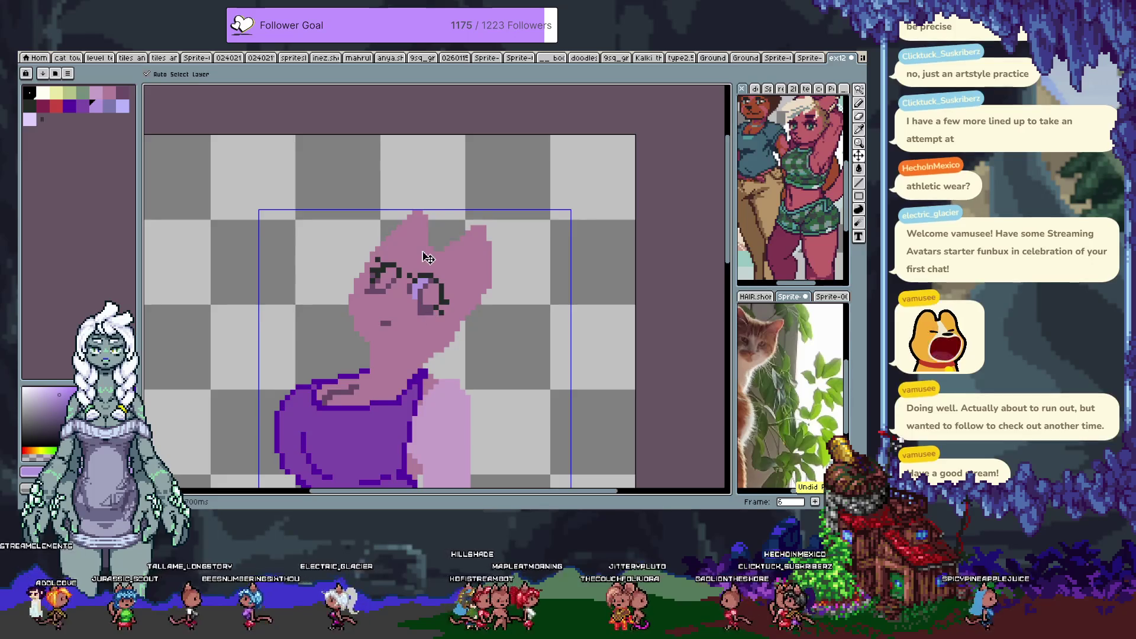
key(b)
key(i)
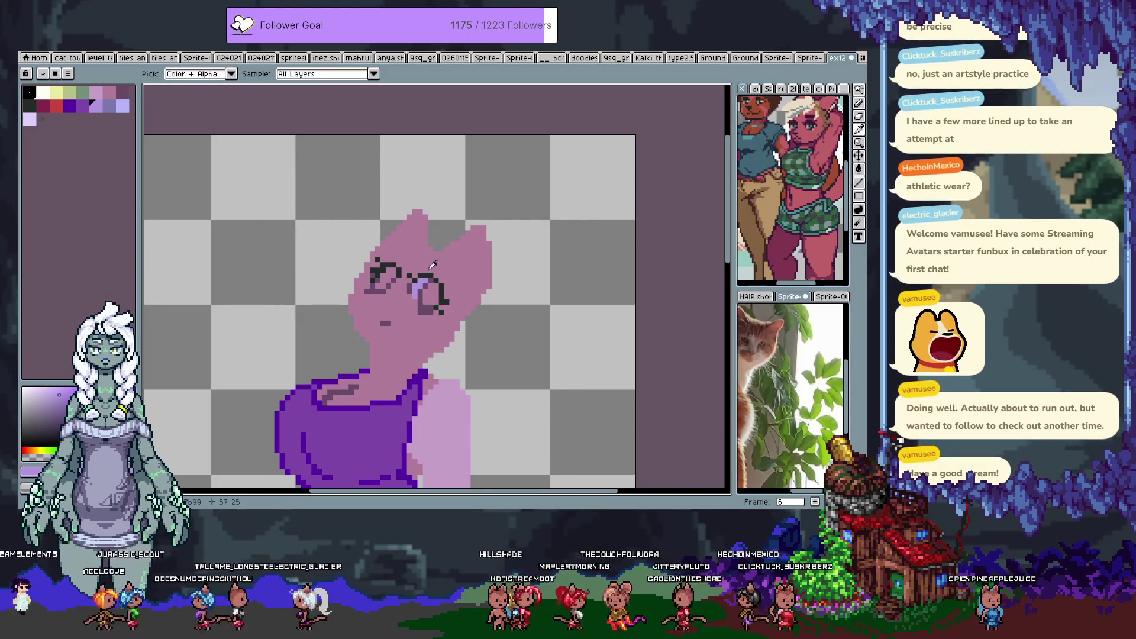
key(b)
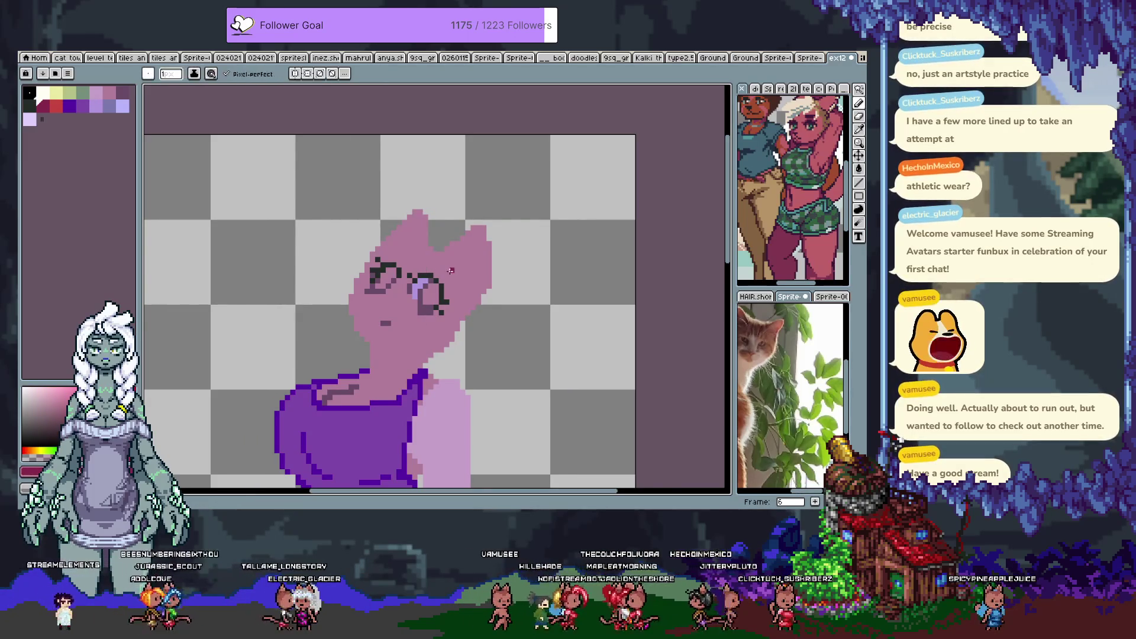
scroll(449, 278, down, 1)
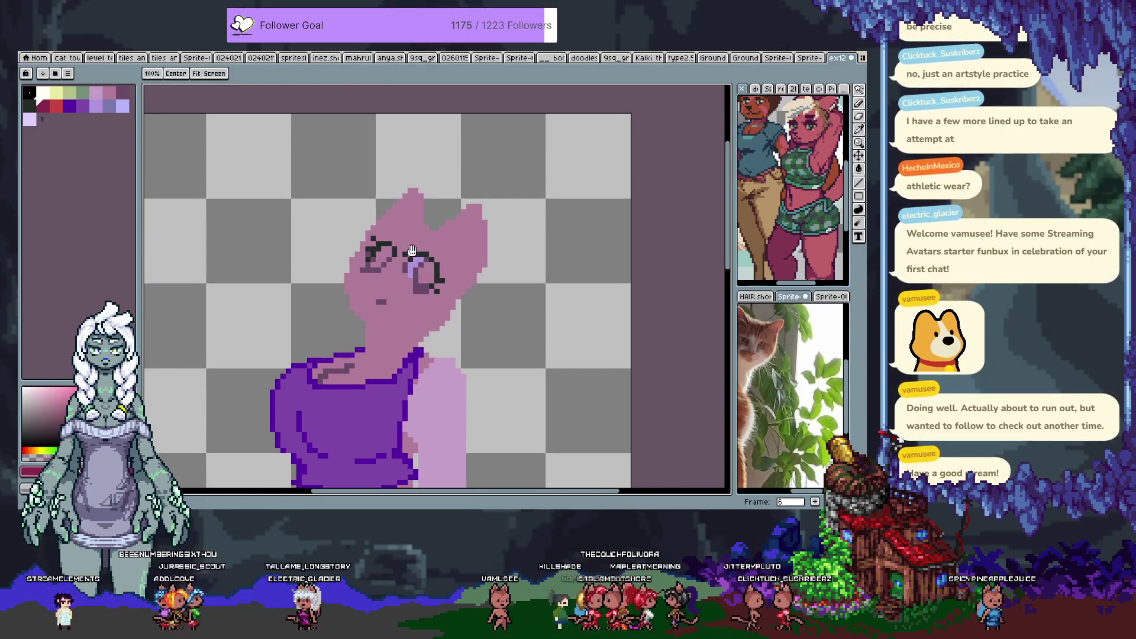
alt+click(422, 285)
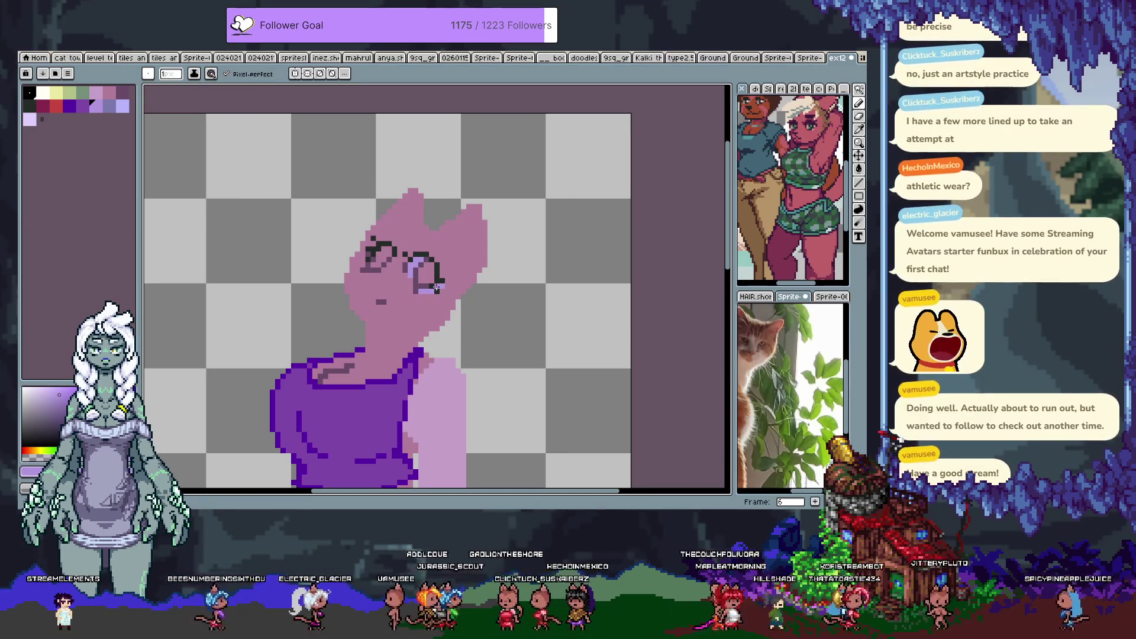
mouse_move(355, 485)
mouse_down()
mouse_move(403, 301)
mouse_move(406, 154)
mouse_move(414, 327)
mouse_up()
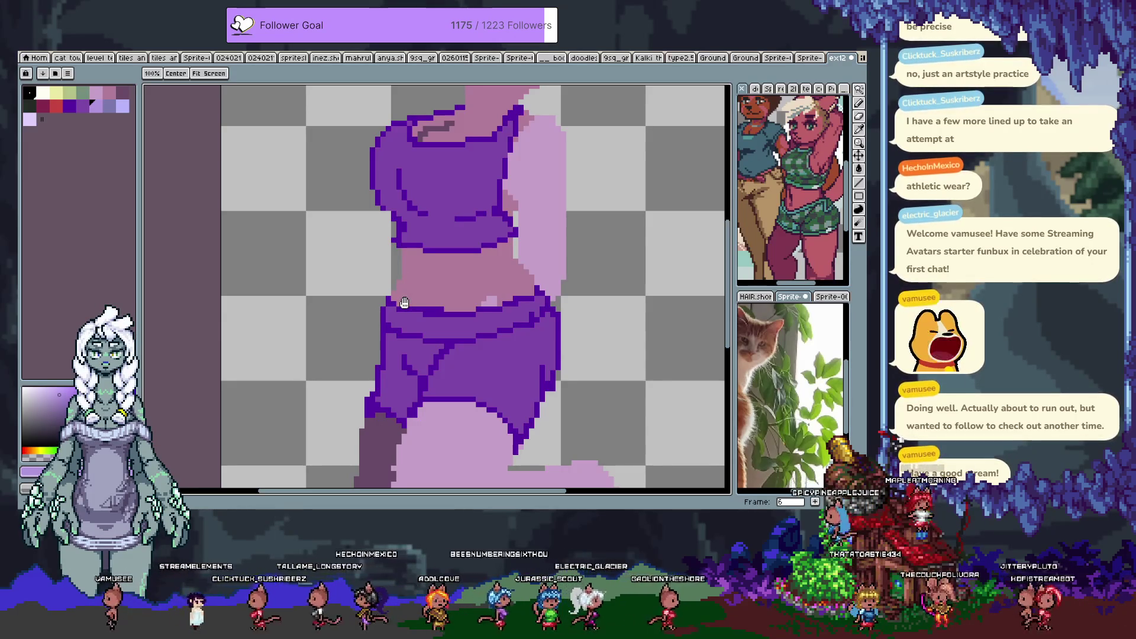
Sample colours from the crop top collar, fix its pixels, and save the sprite.
key(b)
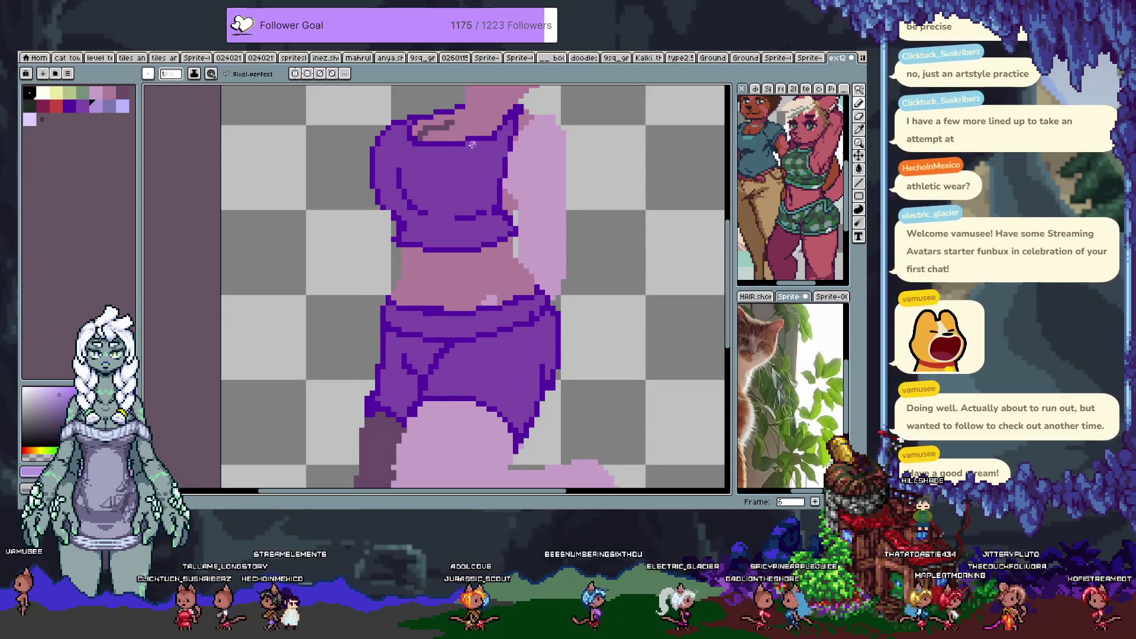
alt+click(443, 128)
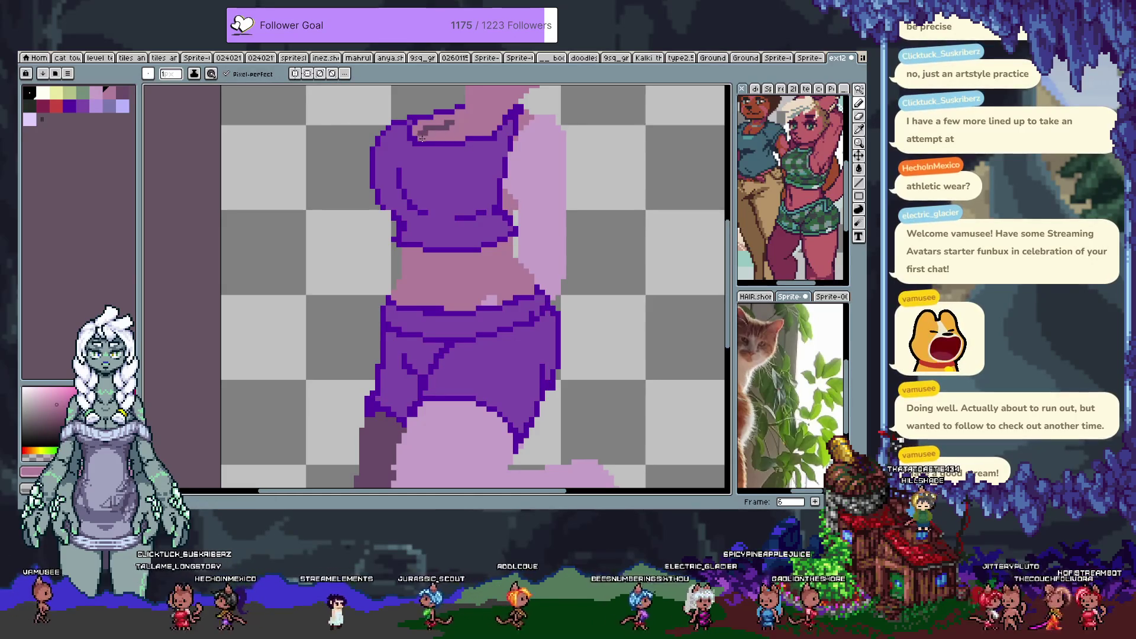
alt+click(454, 129)
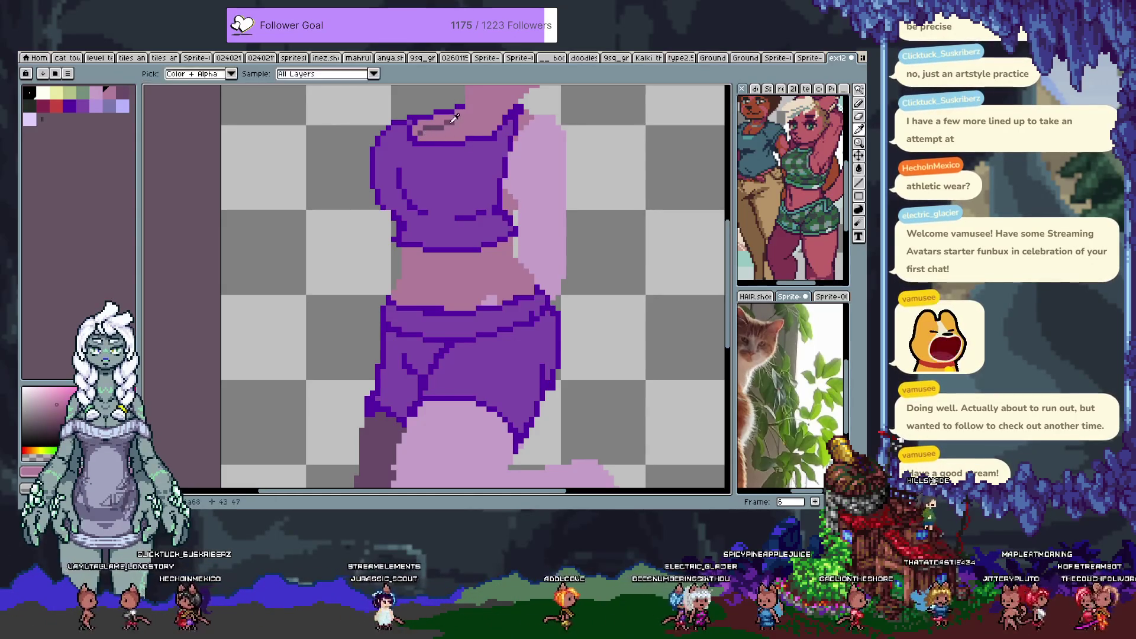
key(v)
key(b)
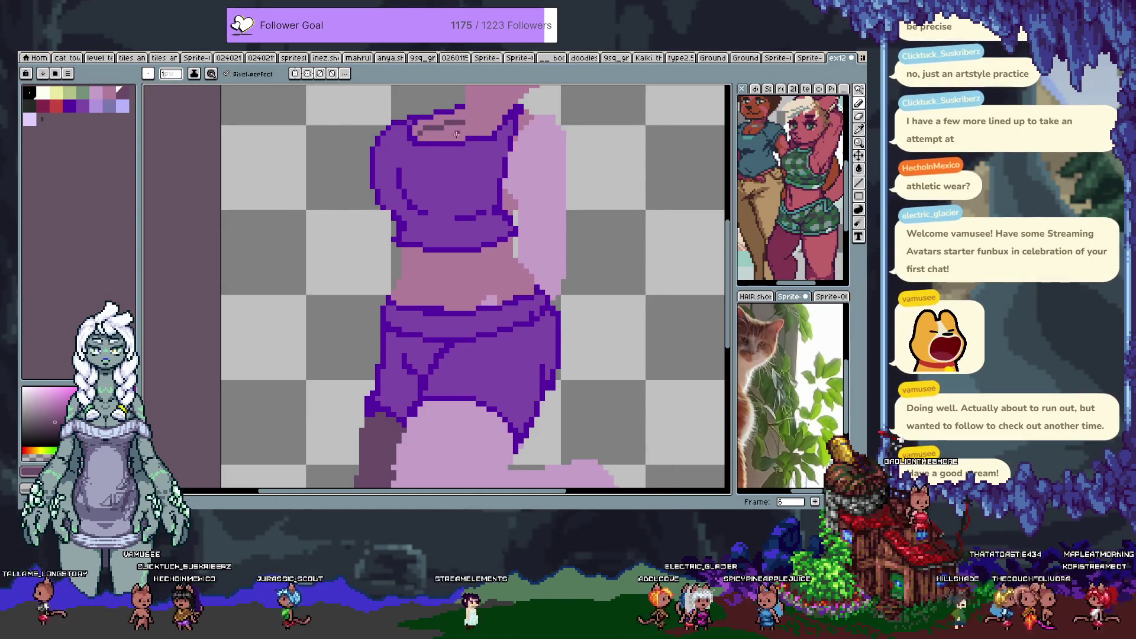
key(ctrl+s)
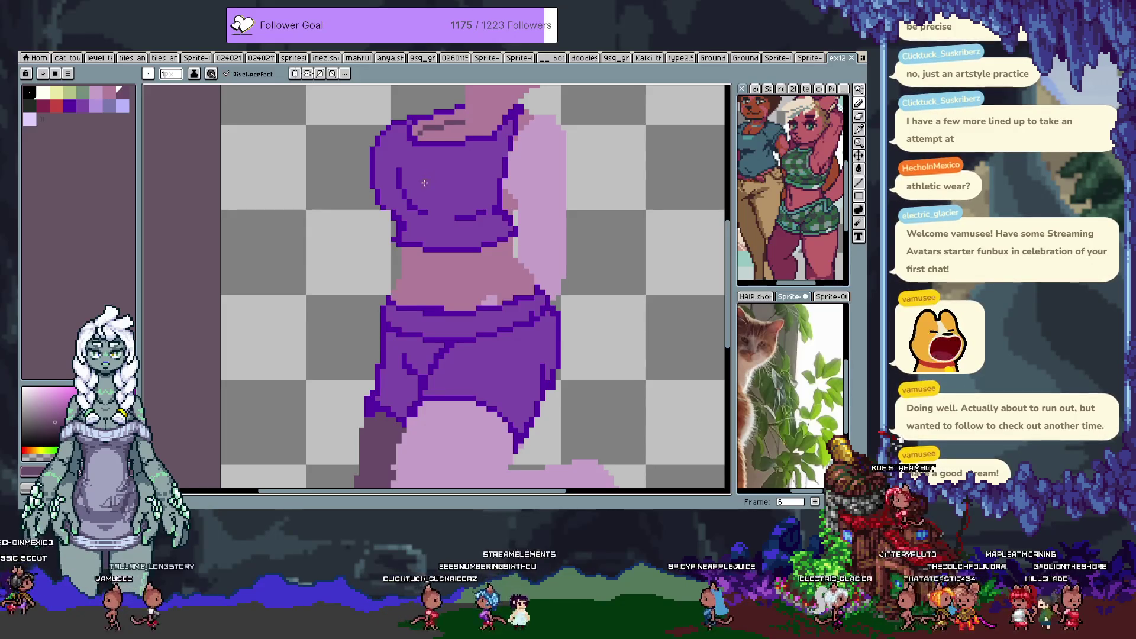
mouse_move(539, 160)
mouse_down()
mouse_move(483, 207)
mouse_move(467, 319)
mouse_up()
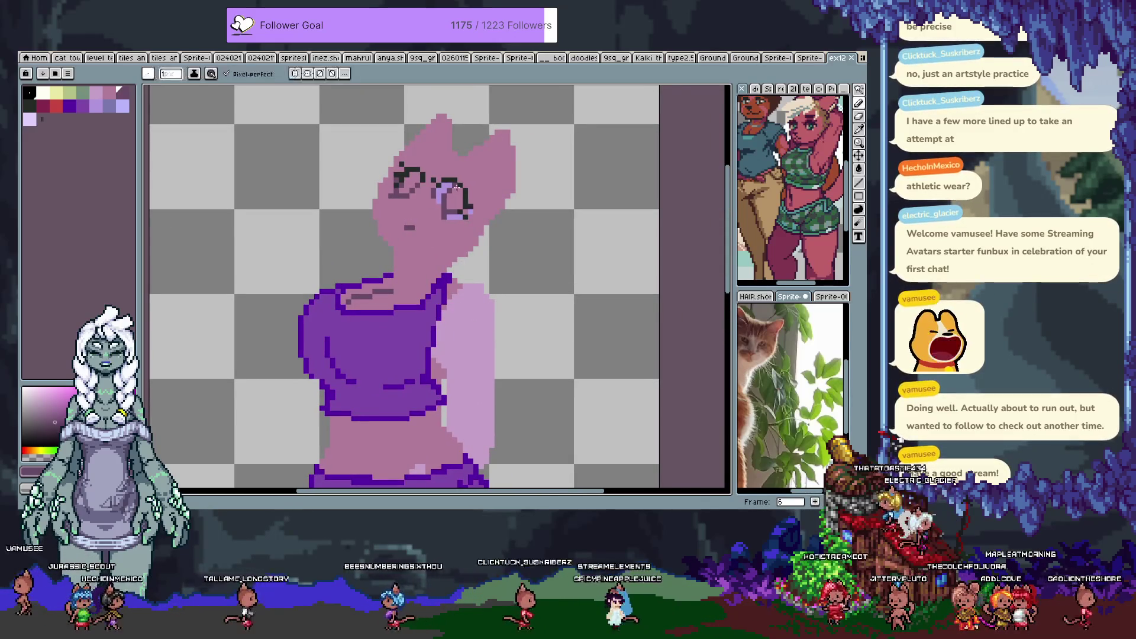
Fill both eyes with dark pupils and undo the stray dark pixels below the left eye.
click(406, 182)
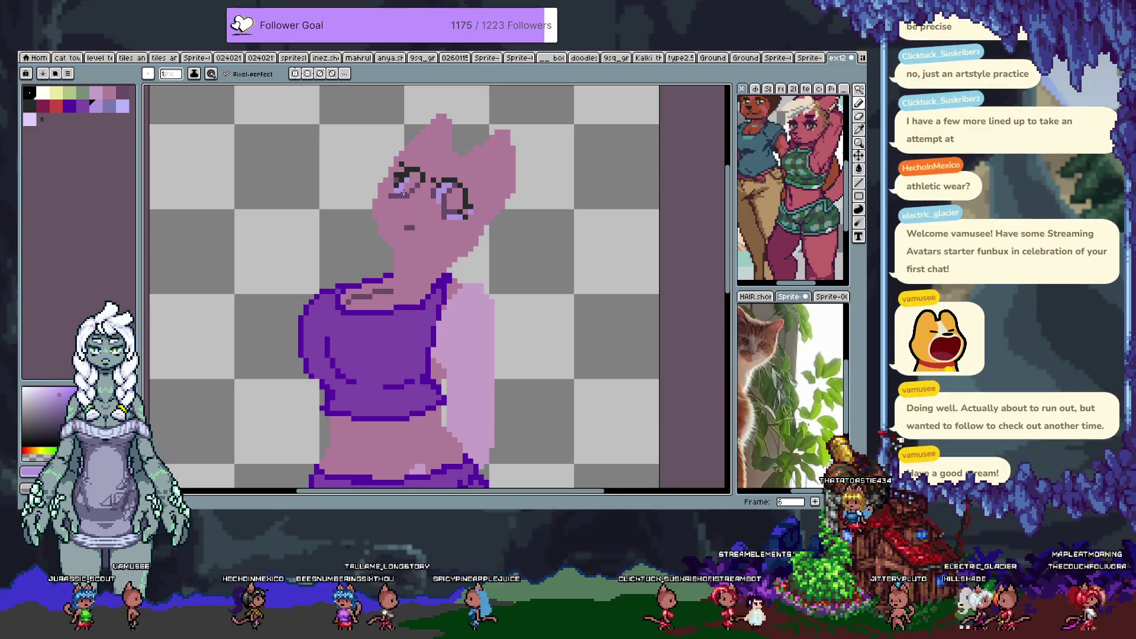
click(28, 105)
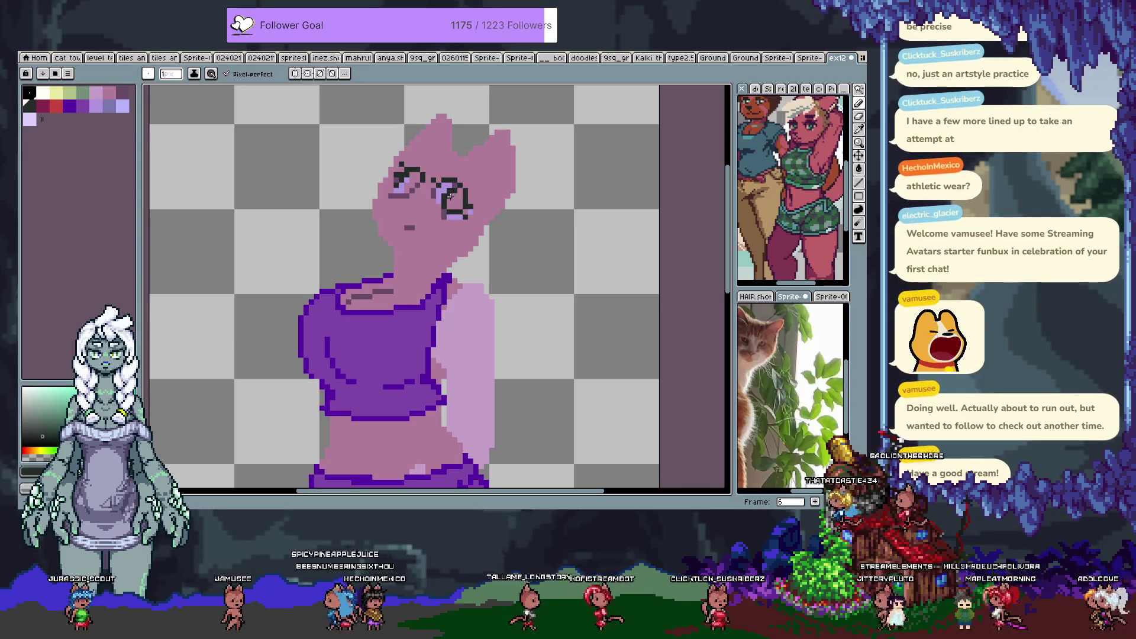
drag(450, 199, 460, 195)
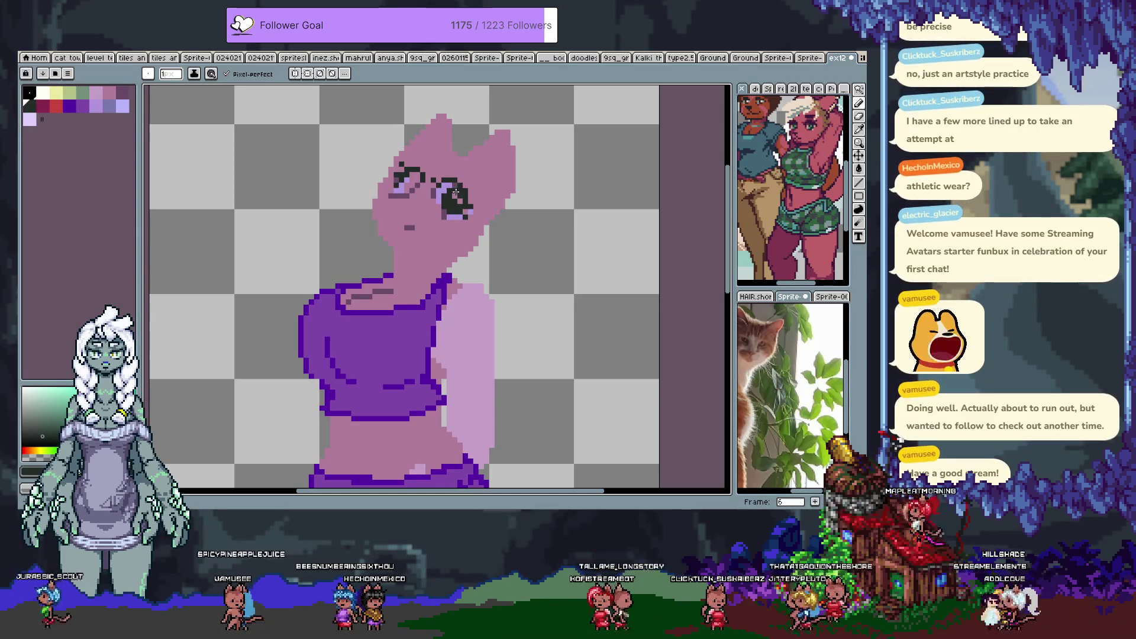
alt+click(455, 196)
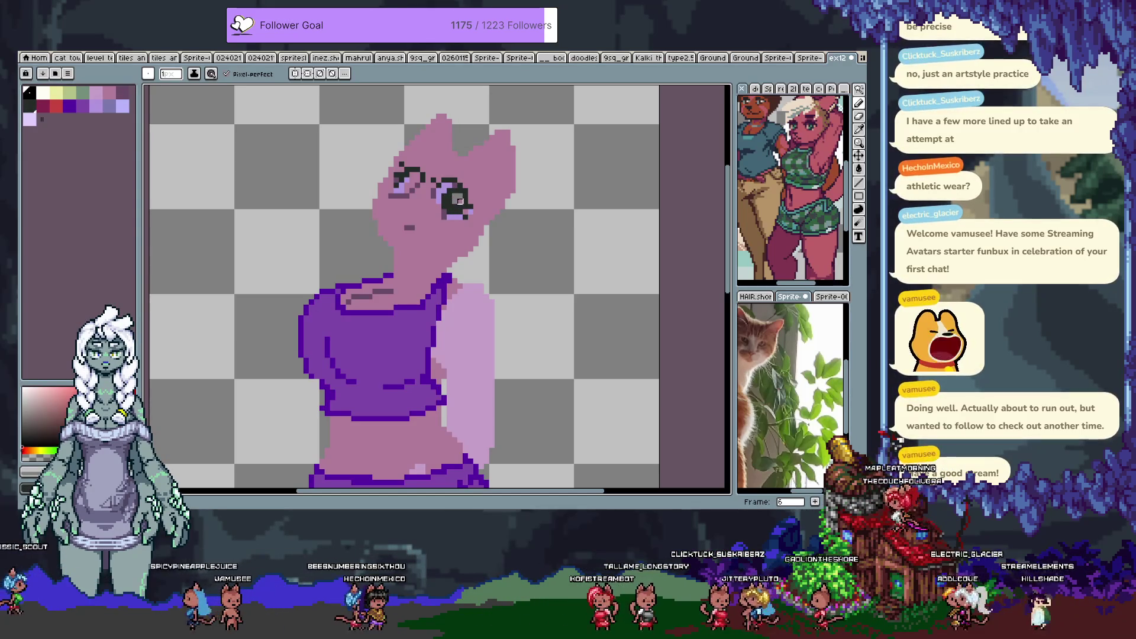
drag(455, 211, 454, 217)
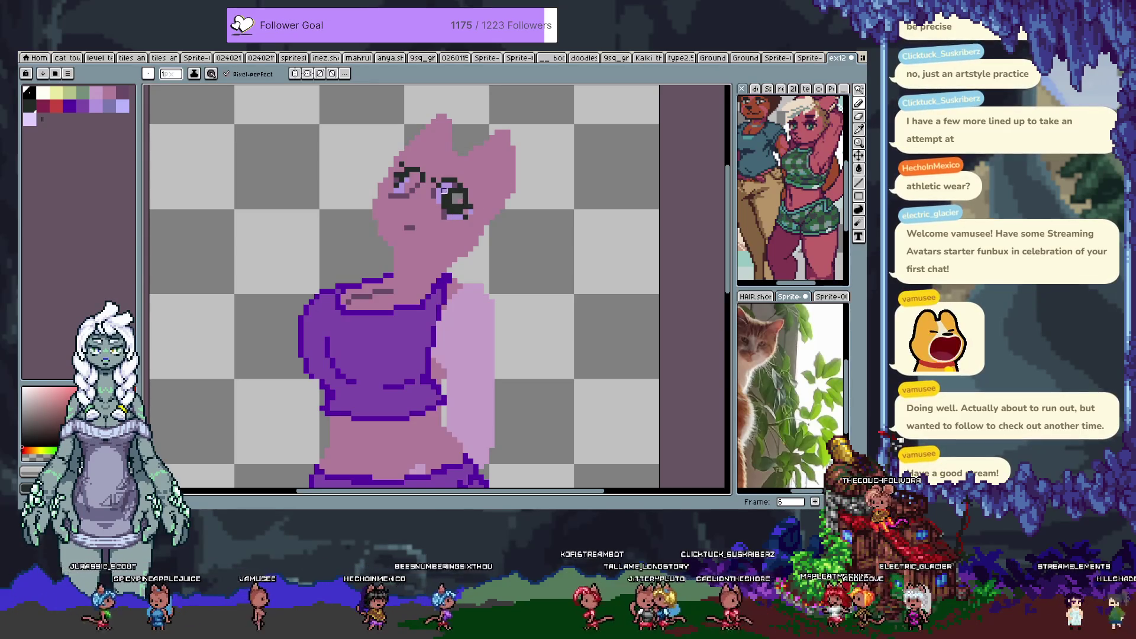
alt+click(413, 184)
drag(413, 185, 402, 206)
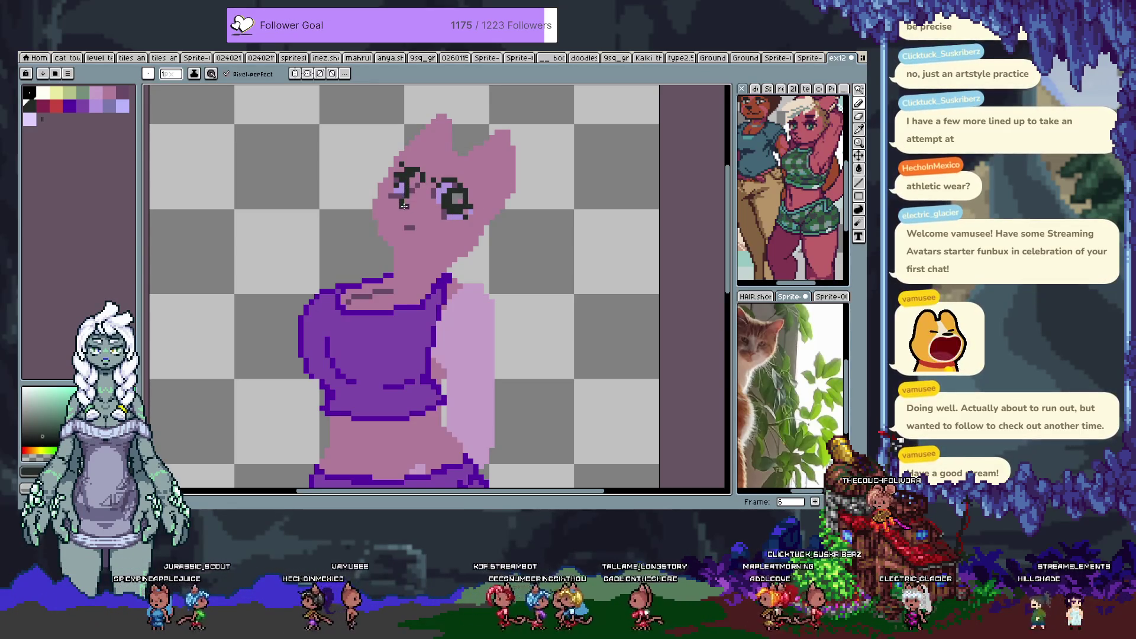
key(ctrl+z)
key(ctrl+y)
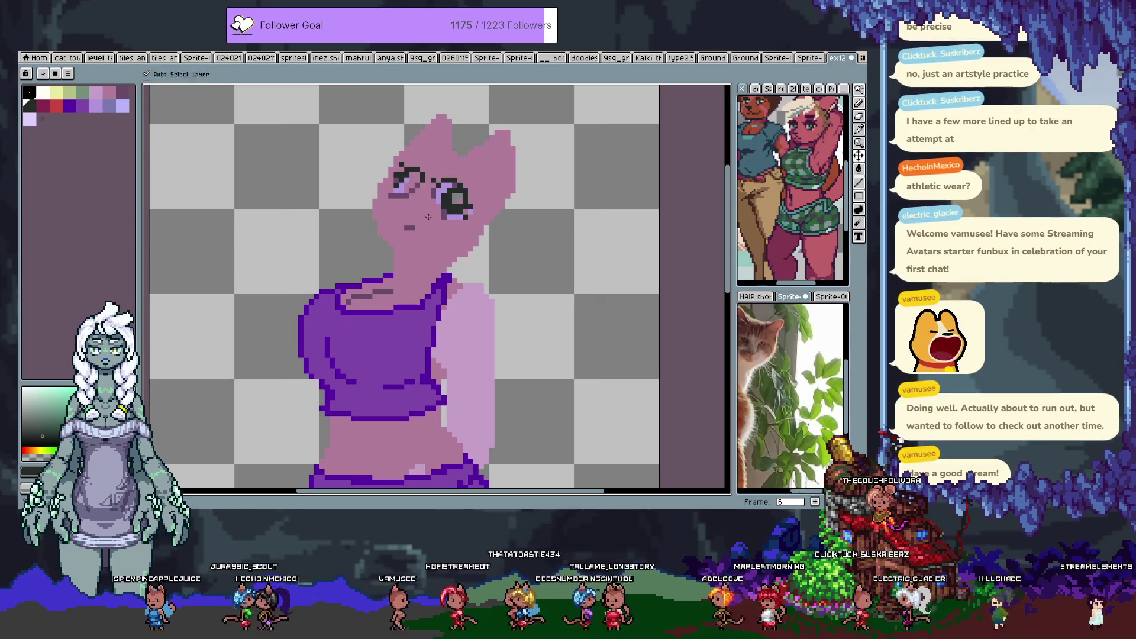
key(ctrl+z)
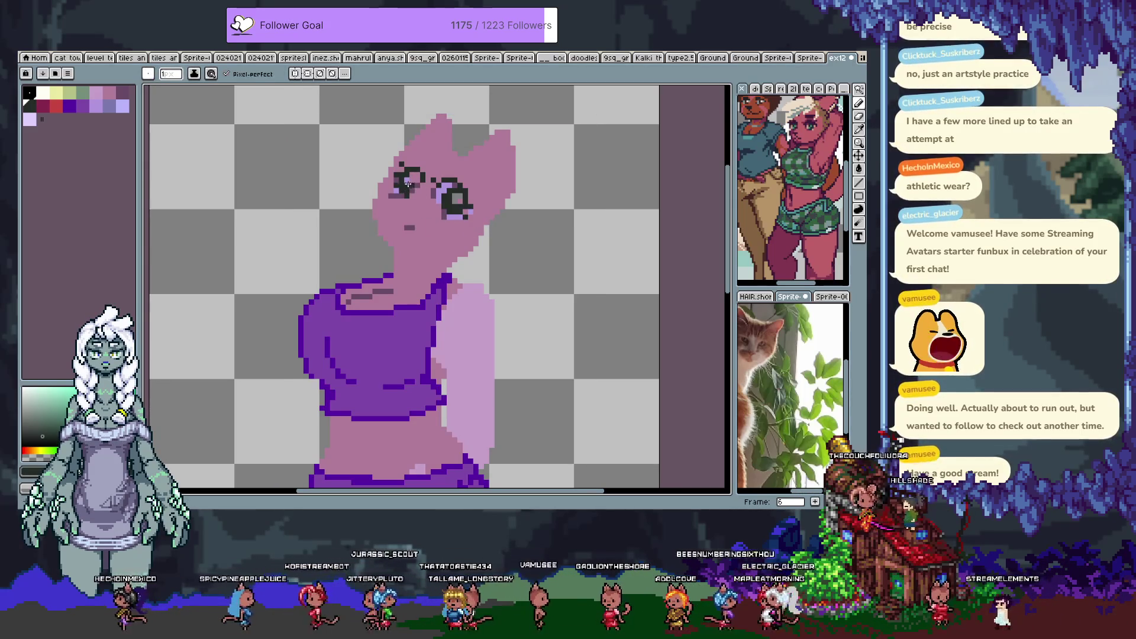
alt+click(408, 190)
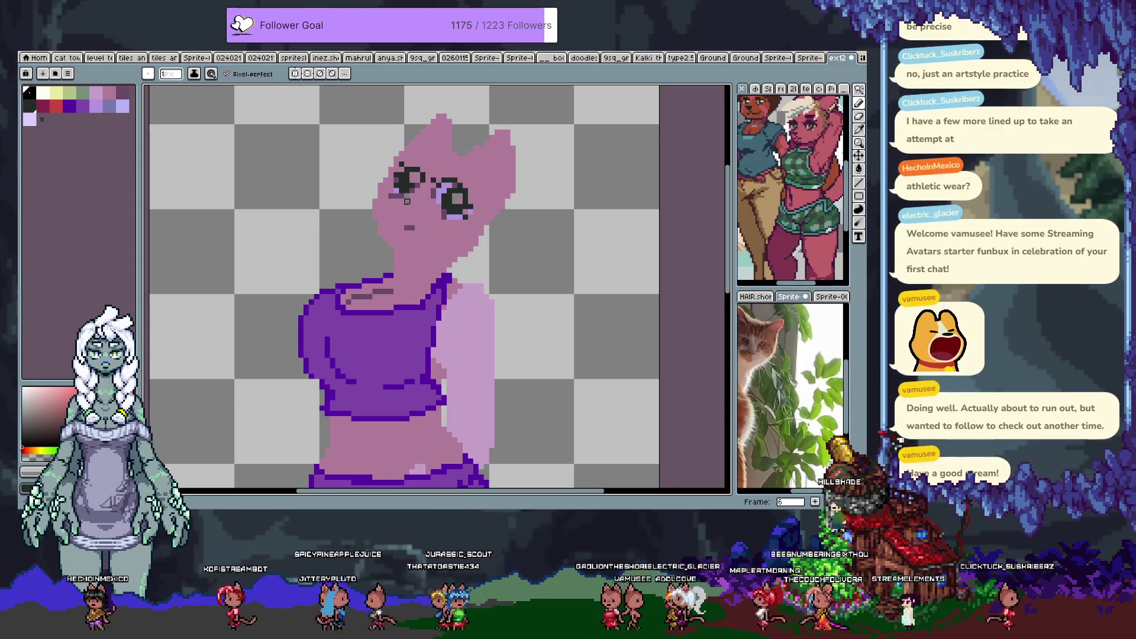
alt+click(407, 200)
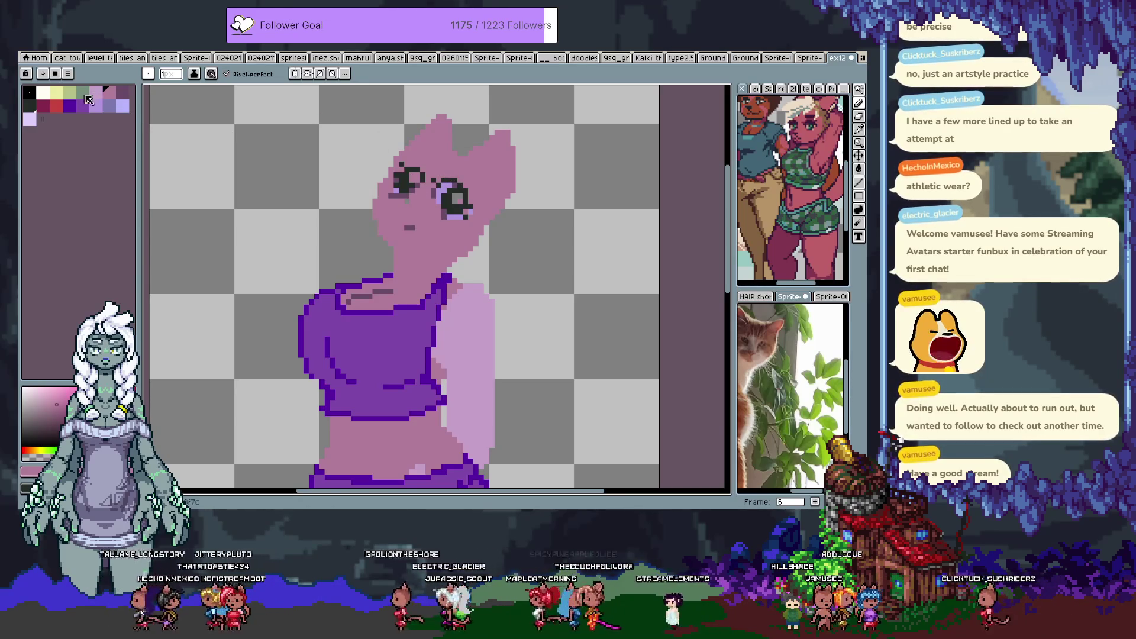
Add pale yellow and pale green highlight glints to both eyes, then recentre the figure.
click(57, 93)
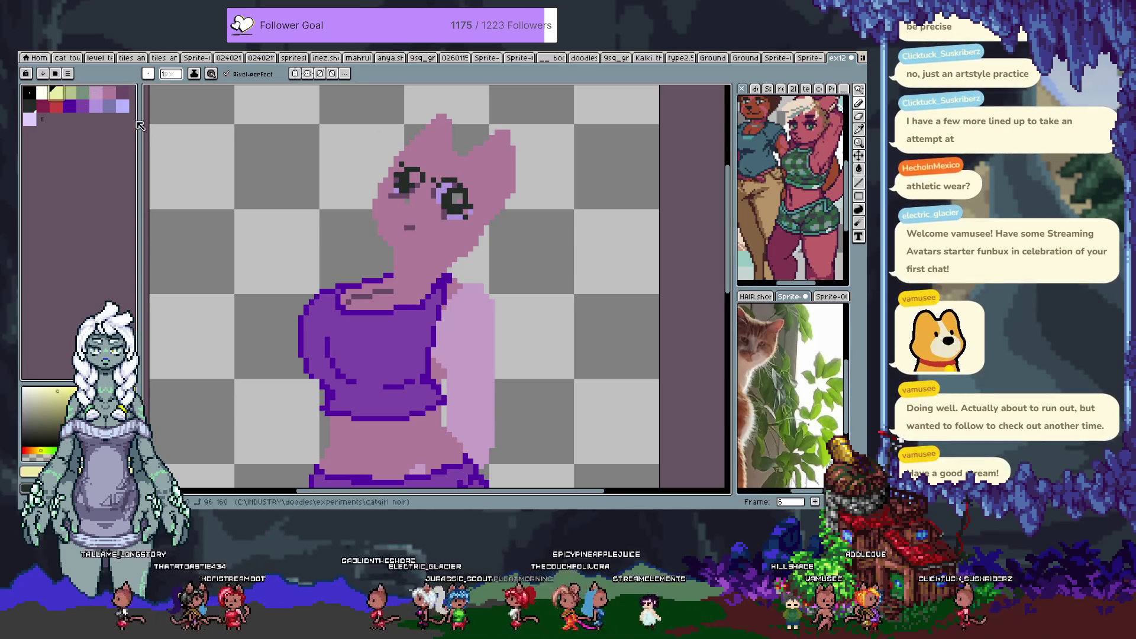
click(417, 175)
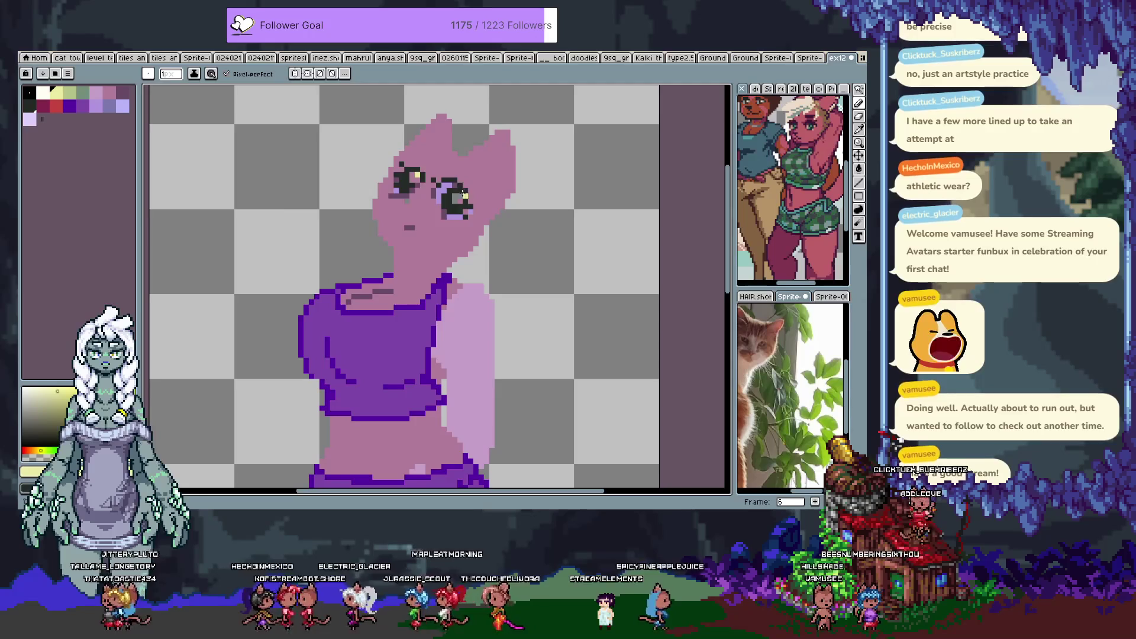
key(v)
key(b)
click(460, 196)
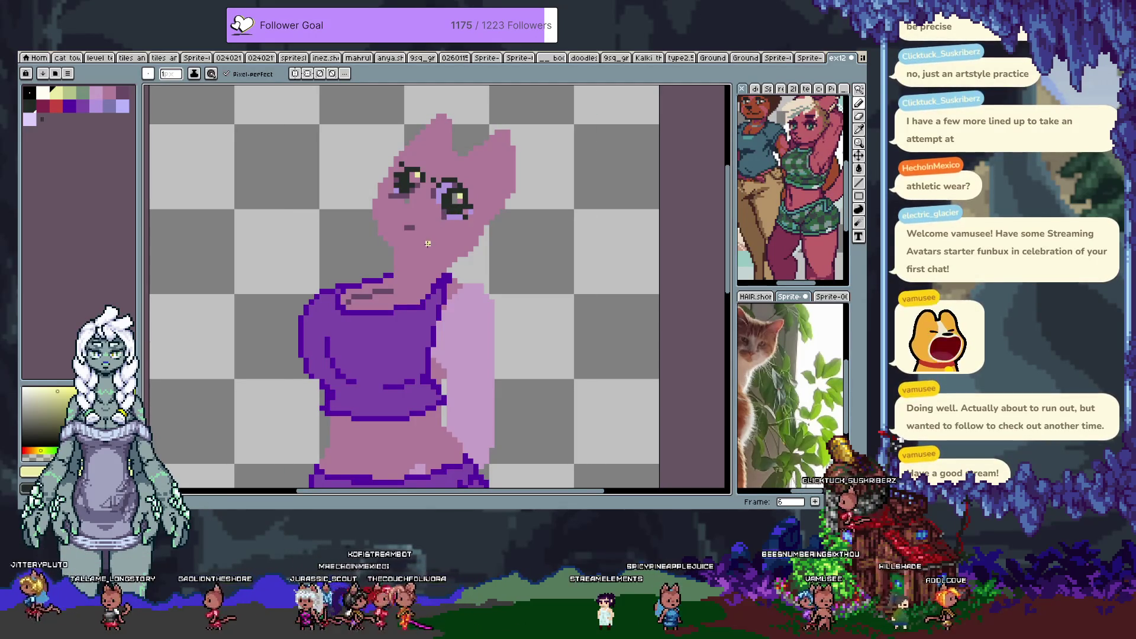
alt+click(448, 232)
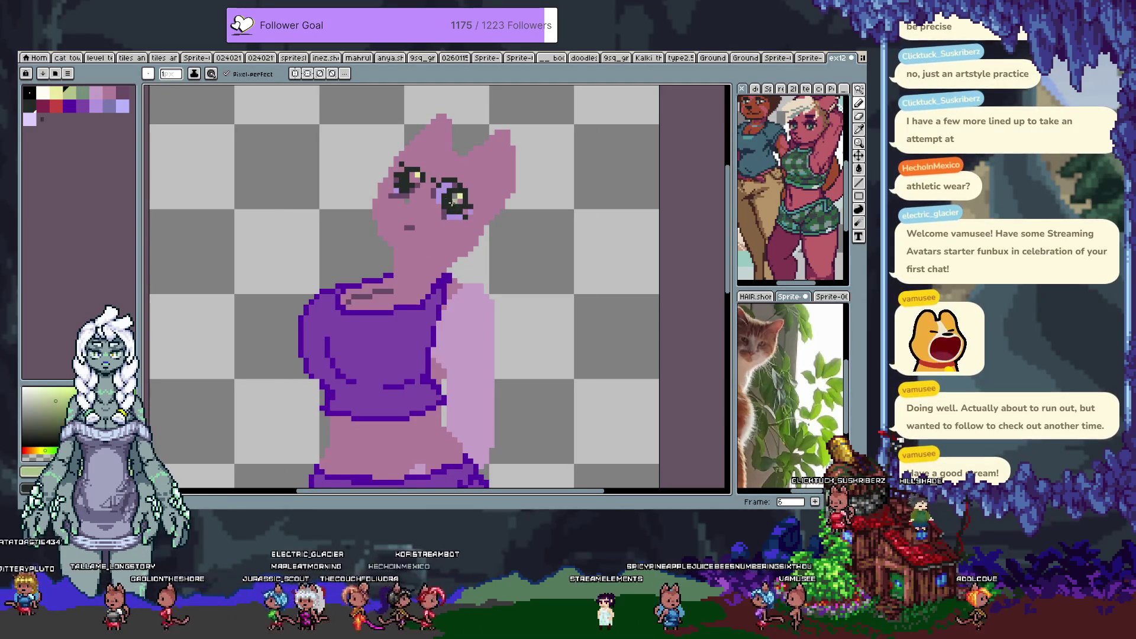
alt+click(415, 175)
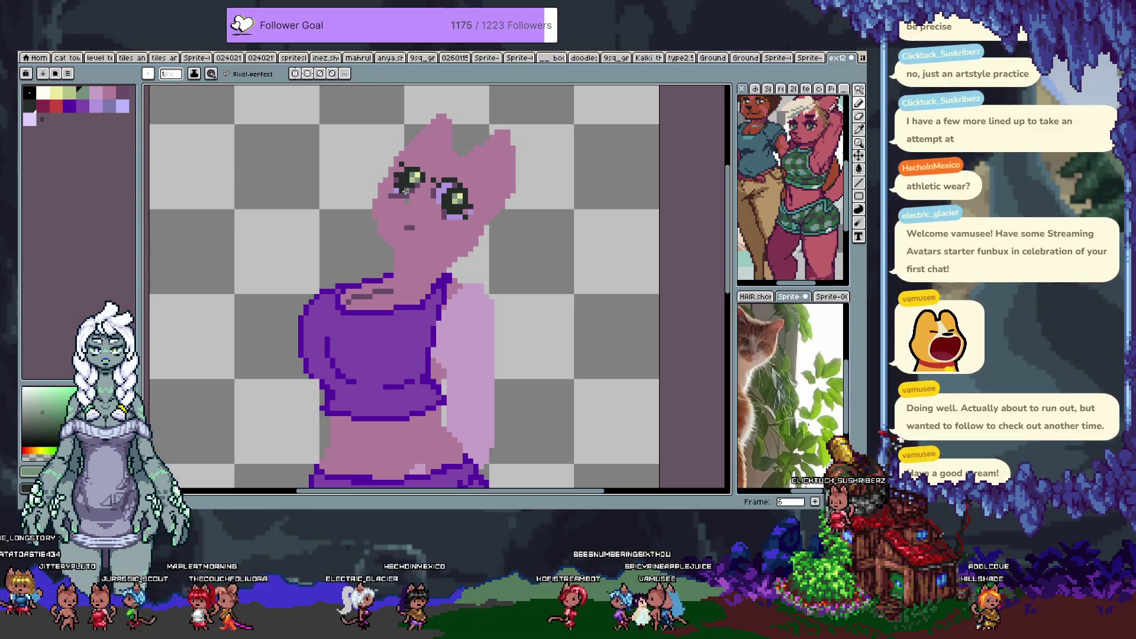
alt+click(407, 189)
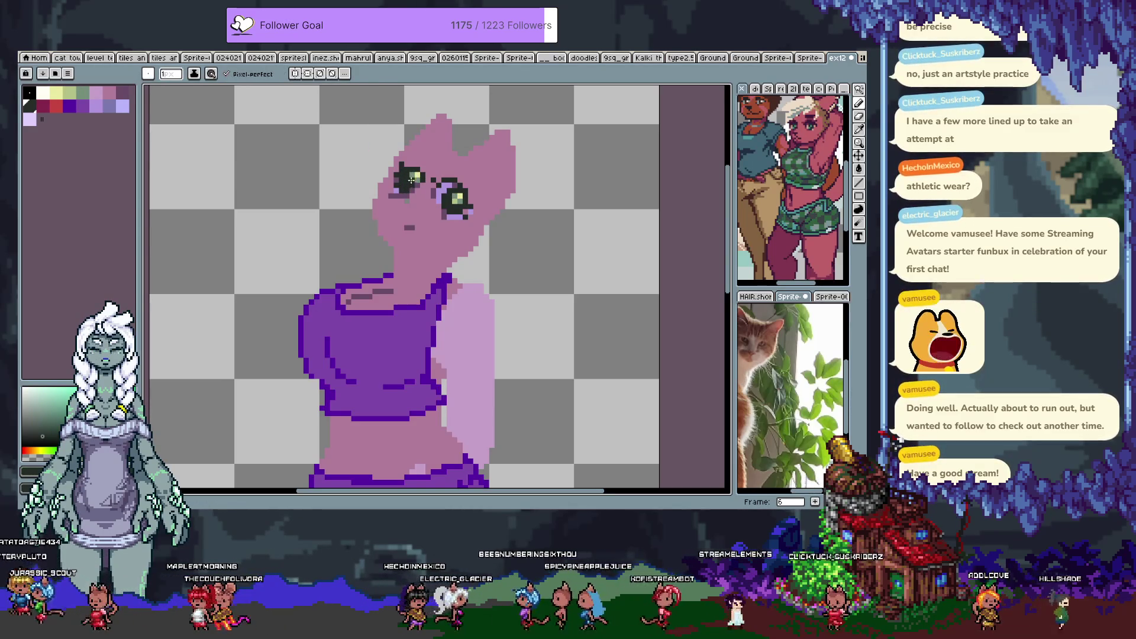
key(h)
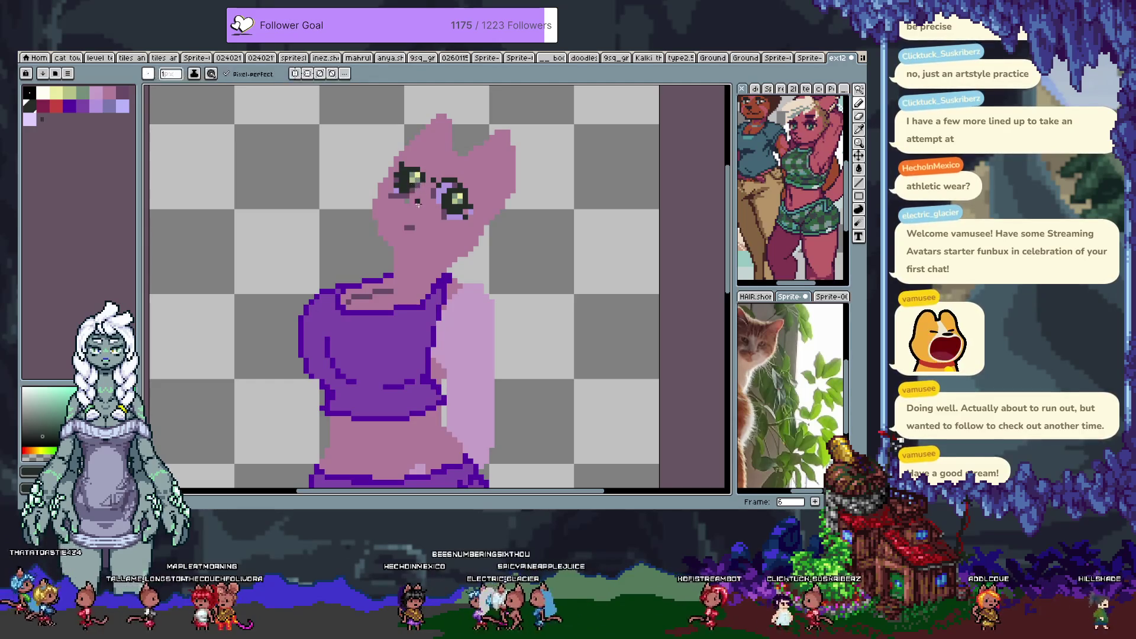
drag(413, 185, 304, 208)
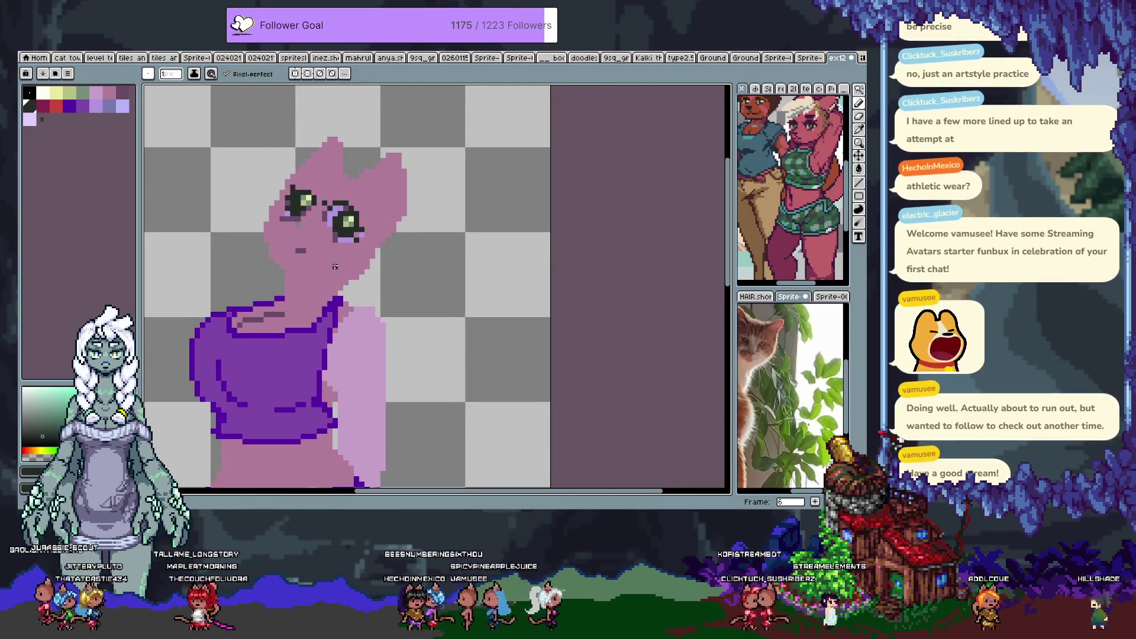
Zoom in on the face and eyedrop the purple from the left eye.
key(v)
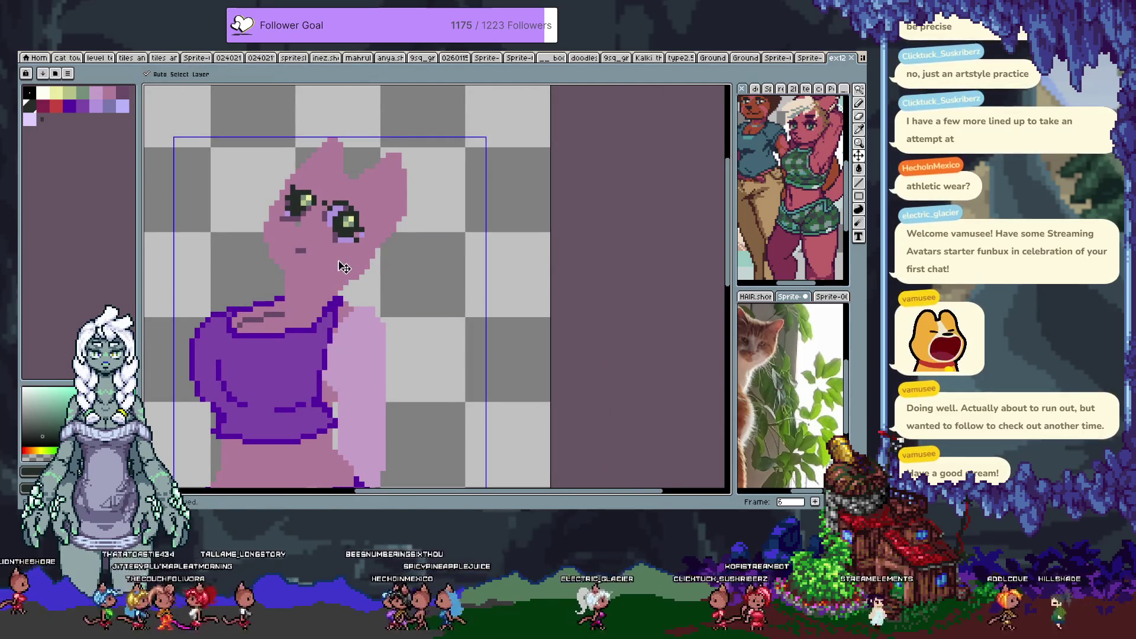
key(h)
drag(328, 269, 393, 275)
key(b)
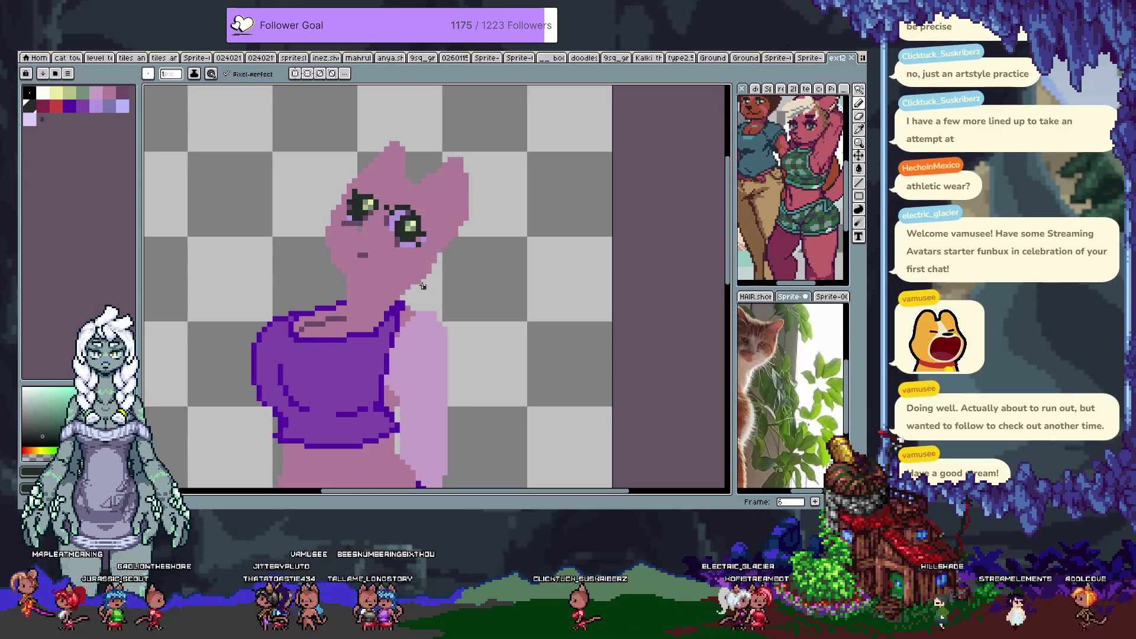
scroll(374, 225, up, 1)
key(i)
click(330, 213)
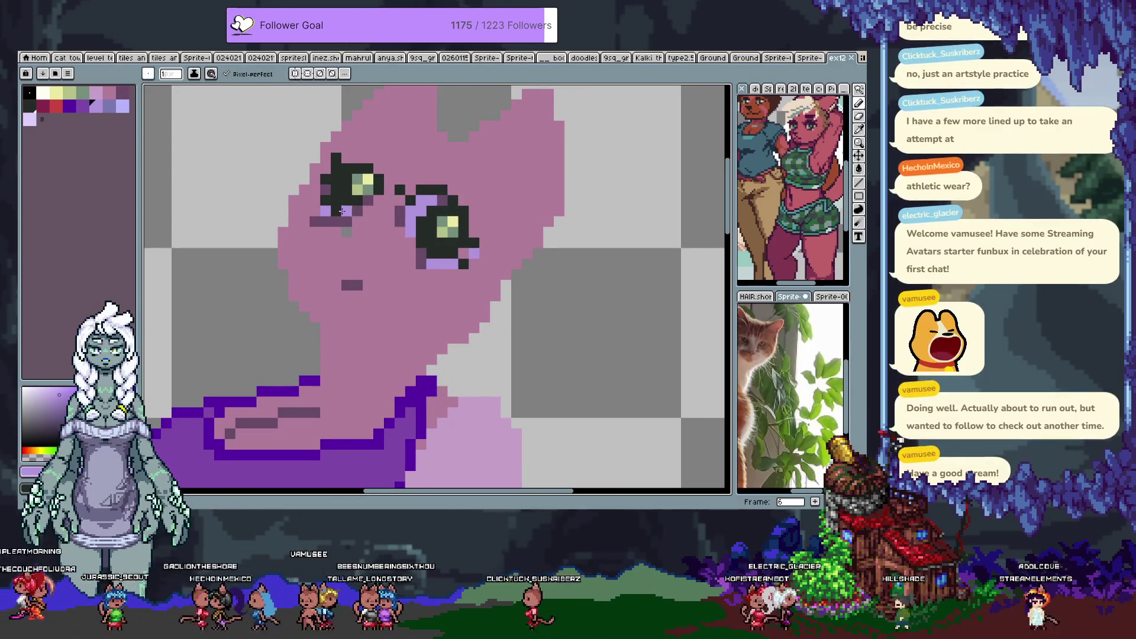
Sample the dark eye colours, then zoom out to the full sprite and save it.
key(v)
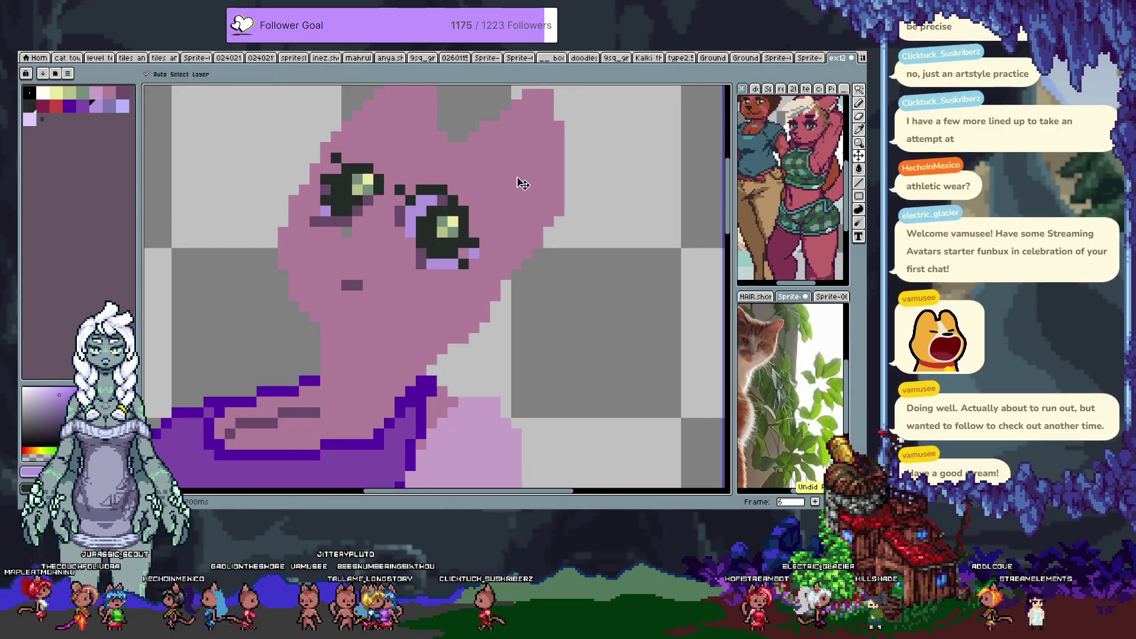
key(i)
click(332, 188)
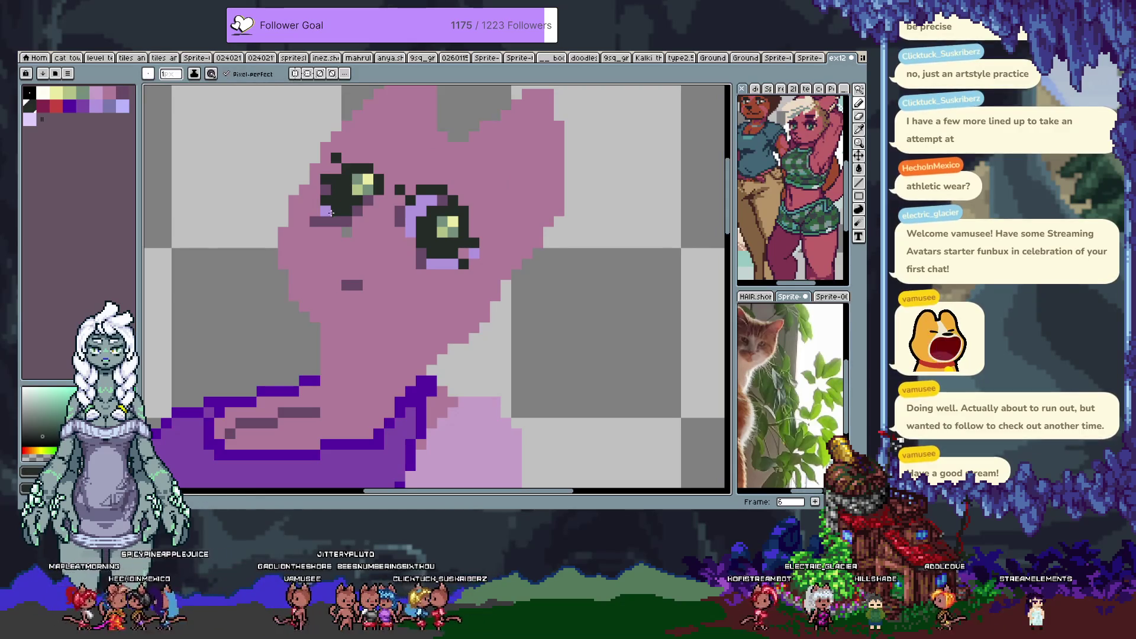
alt+click(339, 168)
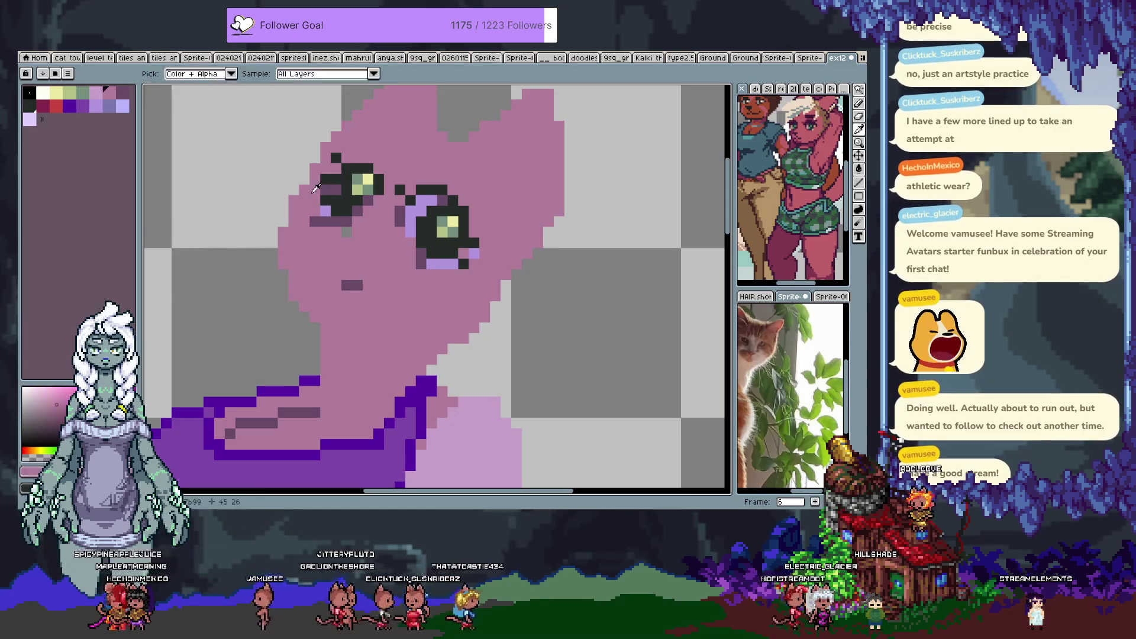
scroll(339, 168, down, 5)
key(ctrl+s)
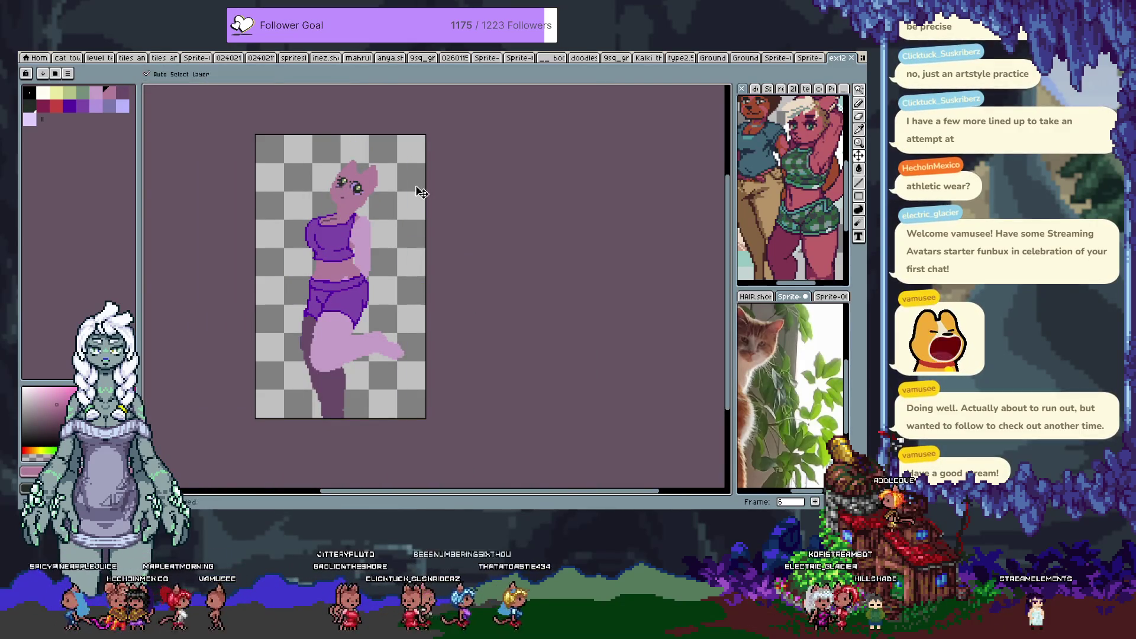